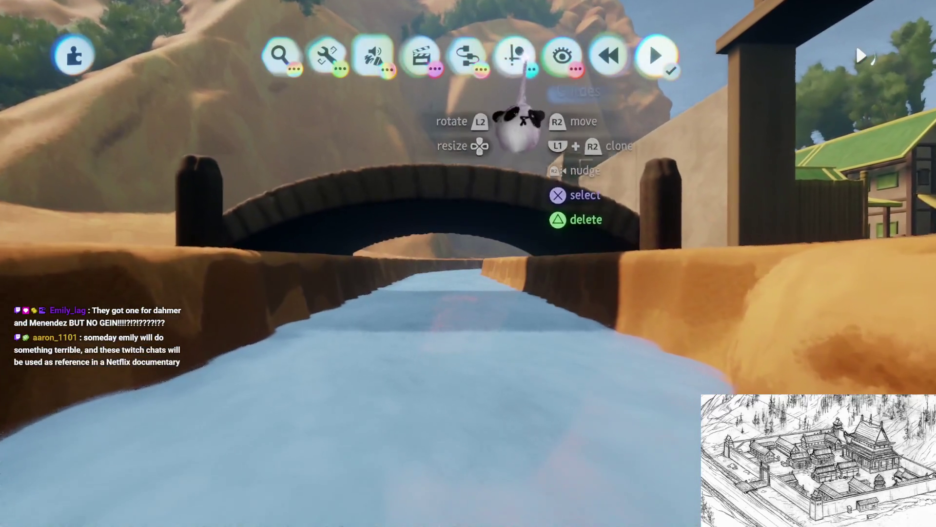
- Turn on Grid Snap and stamp a Microchip in the river by the bridge
{"action": "left_click", "coordinate": [515, 55]}
{"action": "left_click", "coordinate": [367, 102]}
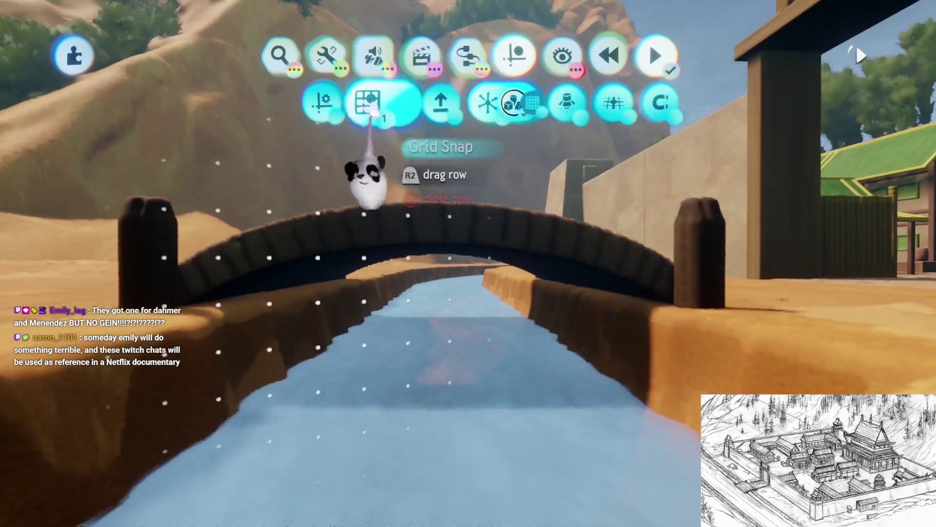
{"action": "mouse_move", "coordinate": [439, 356]}
{"action": "left_mouse_down"}
{"action": "mouse_move", "coordinate": [428, 167]}
{"action": "mouse_move", "coordinate": [463, 122]}
{"action": "left_mouse_up"}
{"action": "mouse_move", "coordinate": [467, 50]}
{"action": "left_mouse_down"}
{"action": "mouse_move", "coordinate": [483, 106]}
{"action": "mouse_move", "coordinate": [337, 109]}
{"action": "mouse_move", "coordinate": [368, 125]}
{"action": "left_mouse_up"}
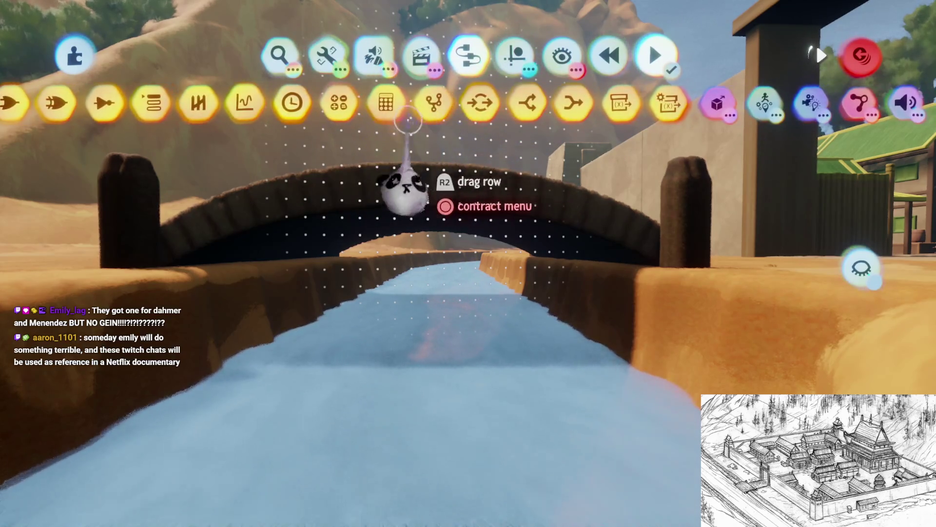
{"action": "left_click", "coordinate": [447, 103]}
{"action": "left_click", "coordinate": [424, 239]}
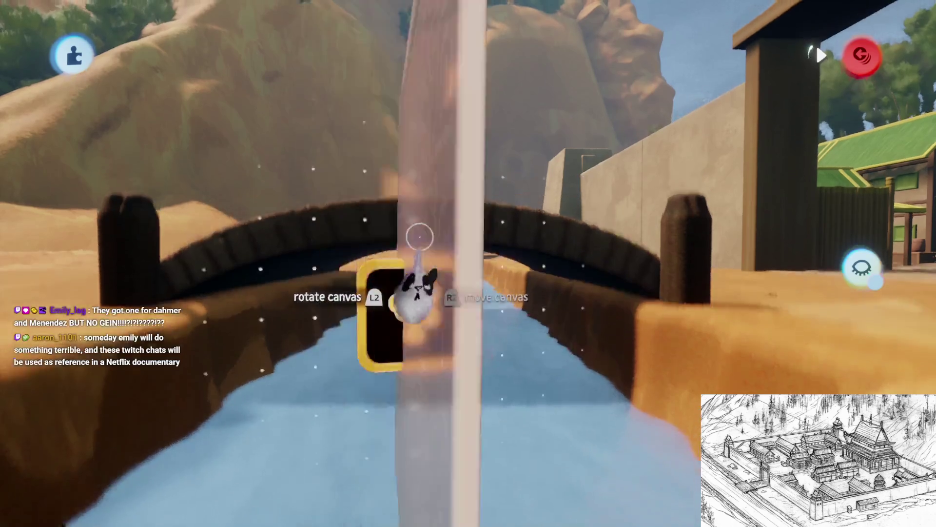
{"action": "key", "text": "Escape"}
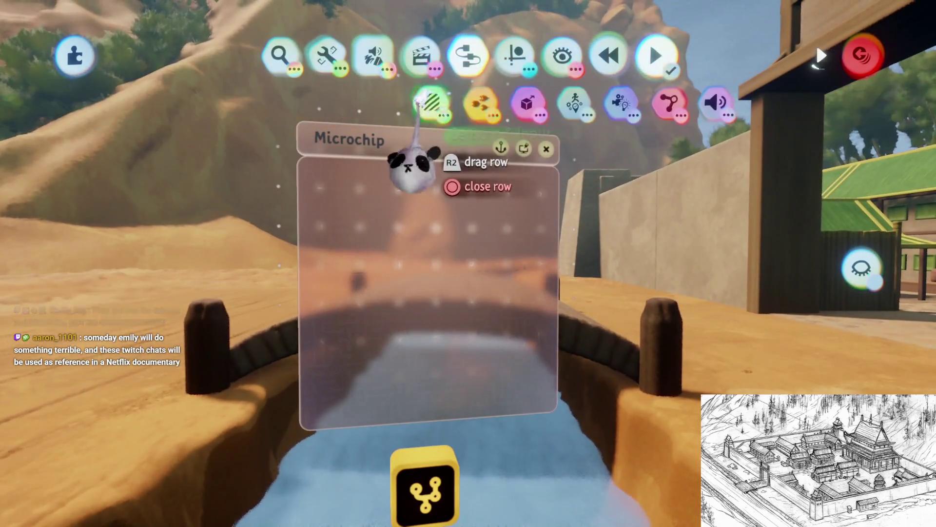
- Stamp a Trigger Zone from Sensors onto the microchip
{"action": "left_click", "coordinate": [419, 99]}
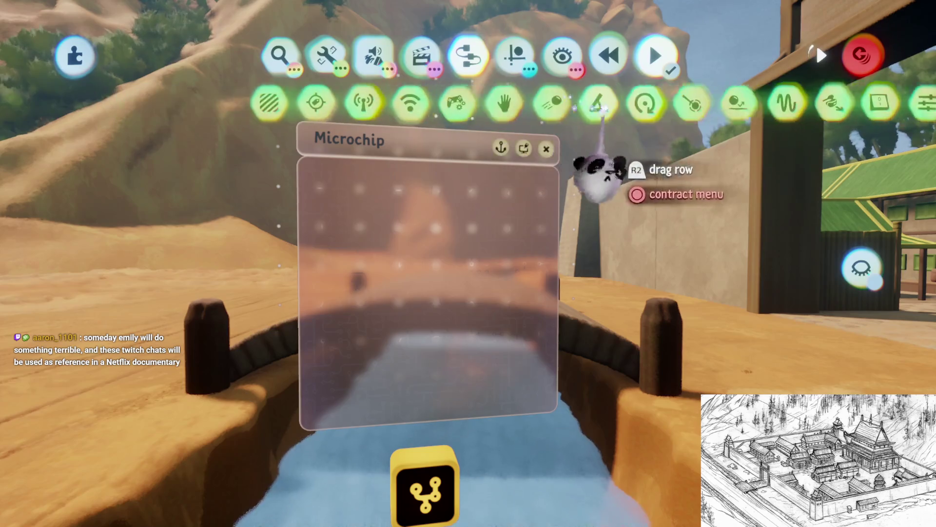
{"action": "left_click", "coordinate": [312, 100]}
{"action": "left_click", "coordinate": [379, 290]}
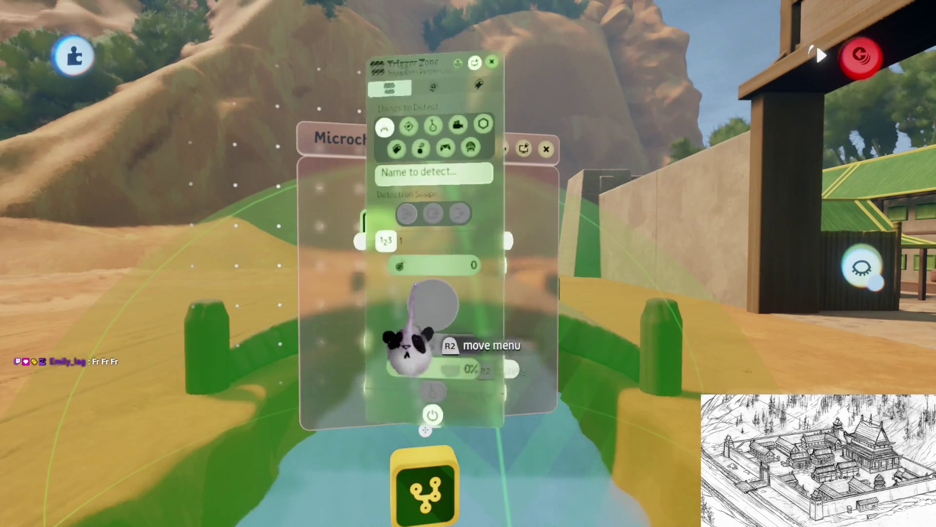
{"action": "key", "text": "Escape"}
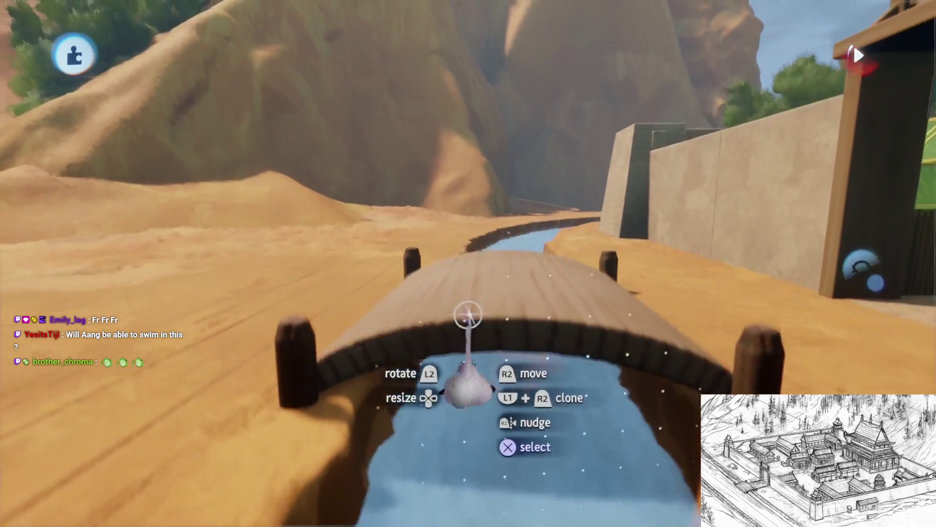
- From the Create menu, start a new sculpture in Sculpt Mode with a cube over the river
{"action": "key", "text": "square"}
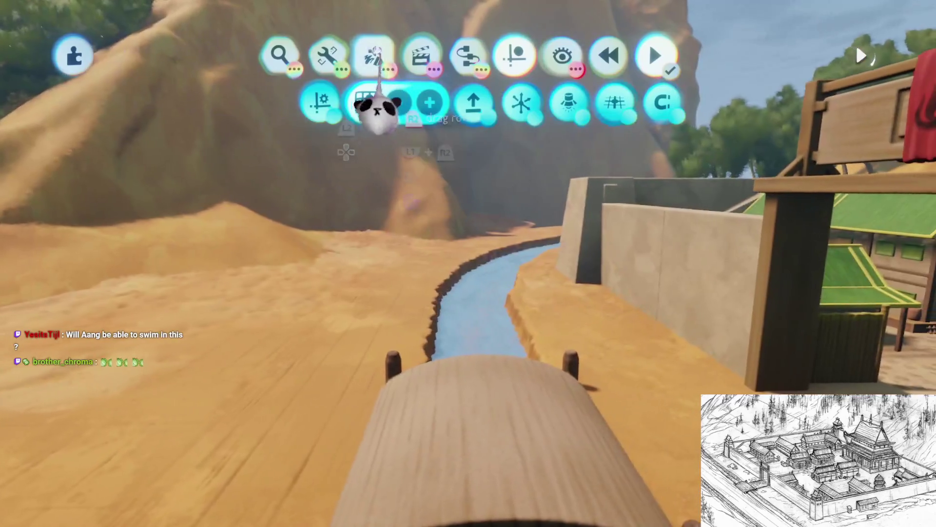
{"action": "left_click", "coordinate": [377, 109]}
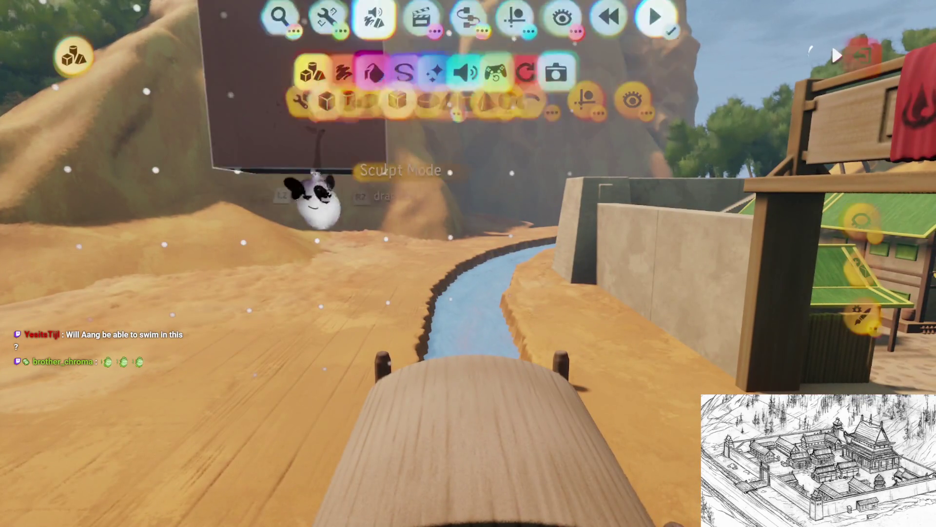
{"action": "left_click", "coordinate": [303, 195]}
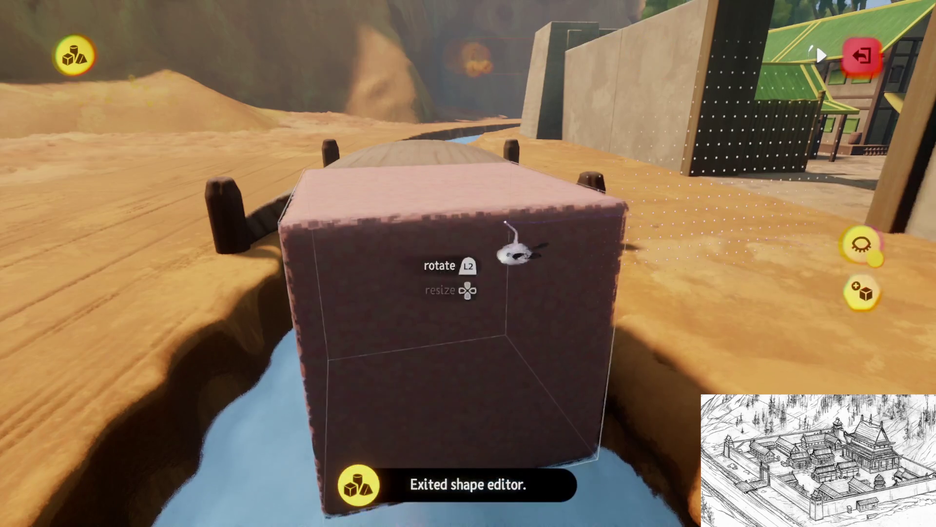
- Stamp the cube by the river, then stamp it enlarged to about 212% into the riverbed
{"action": "left_click", "coordinate": [541, 252]}
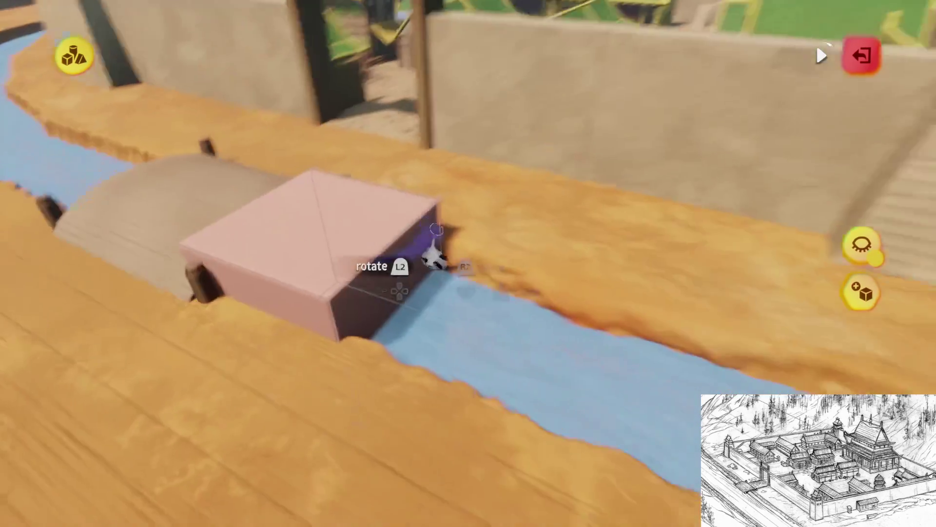
{"action": "left_click", "coordinate": [432, 255]}
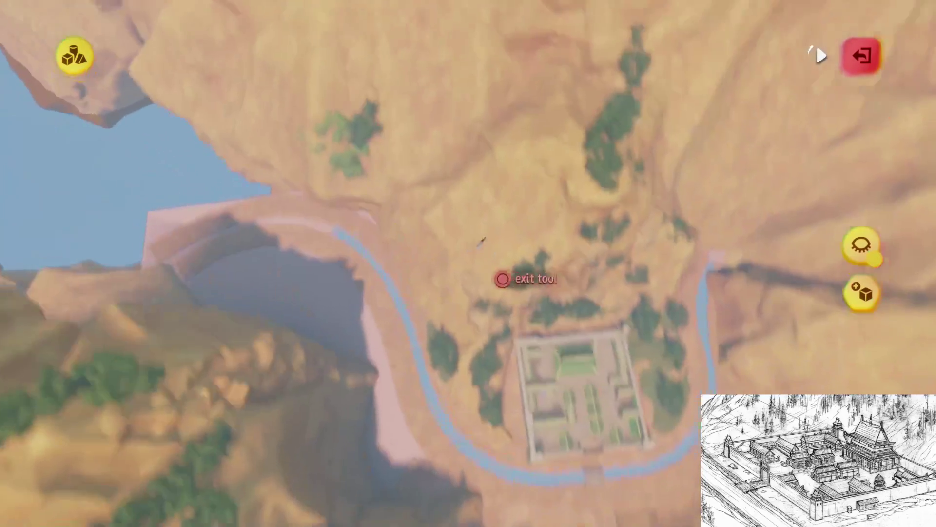
- Subtract slightly smaller cylinders along the river bend with a guide option on, then exit Sculpt Mode
{"action": "key", "text": "Escape"}
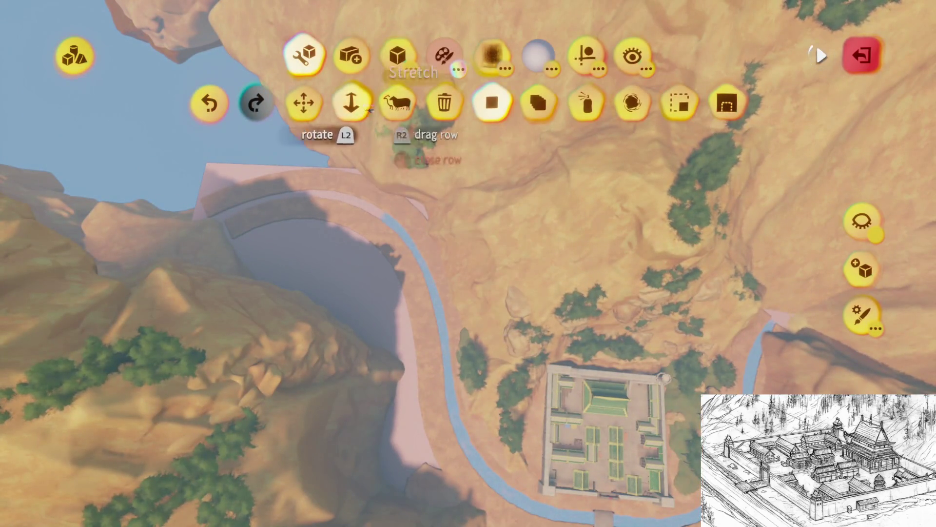
{"action": "left_click", "coordinate": [397, 55]}
{"action": "left_click", "coordinate": [281, 103]}
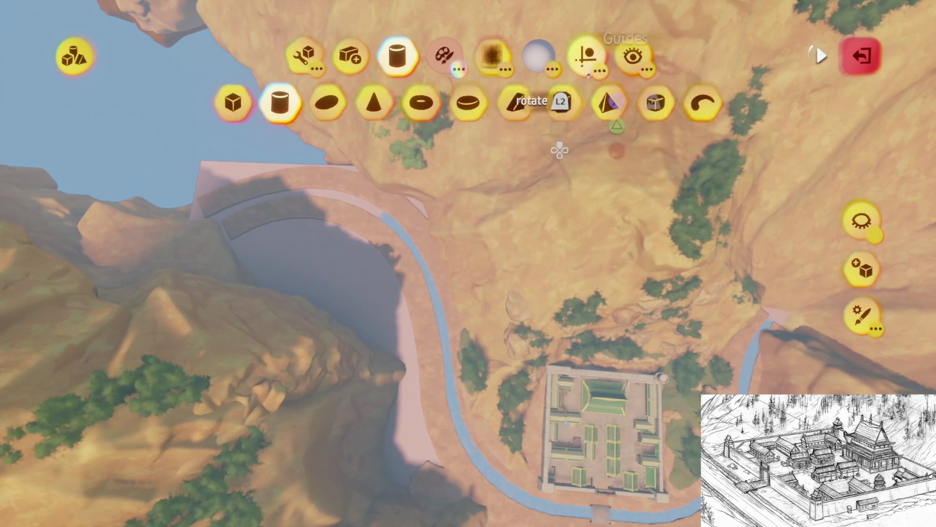
{"action": "left_click", "coordinate": [585, 55]}
{"action": "left_click", "coordinate": [387, 106]}
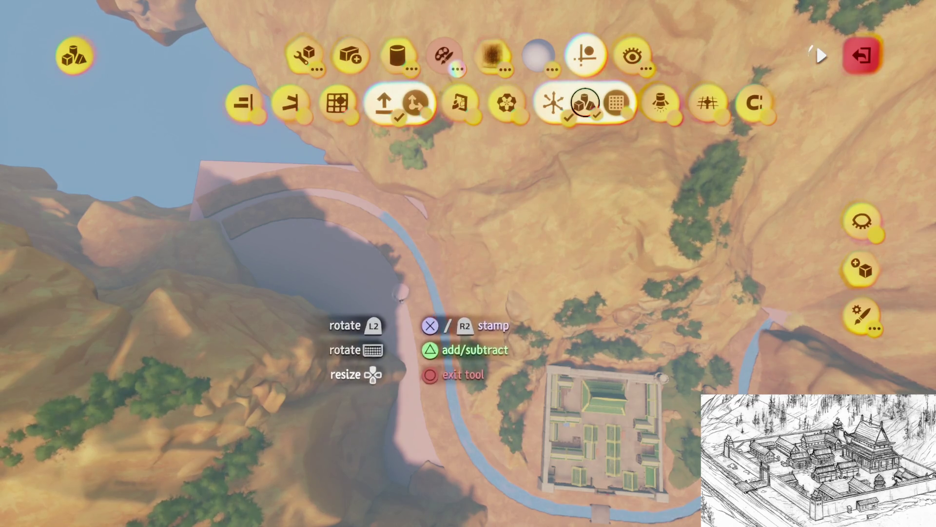
{"action": "key", "text": "triangle"}
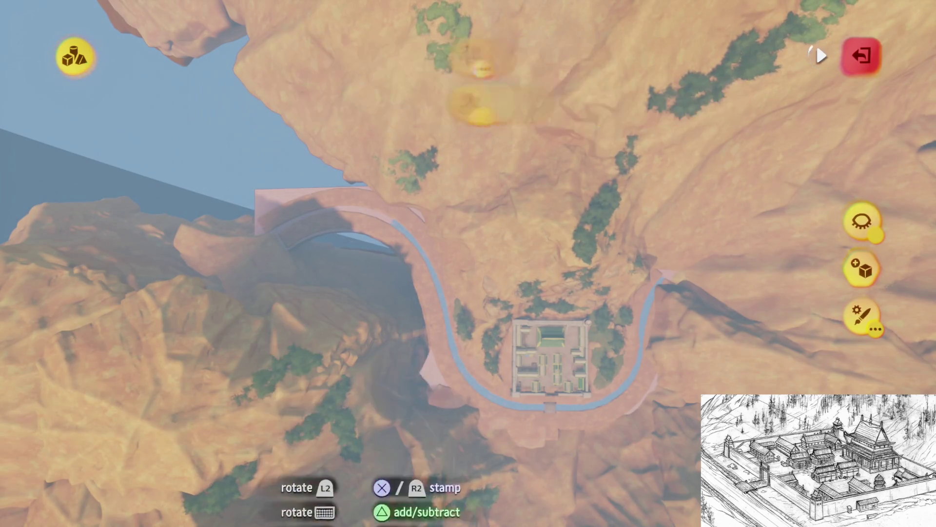
{"action": "key", "text": "Down"}
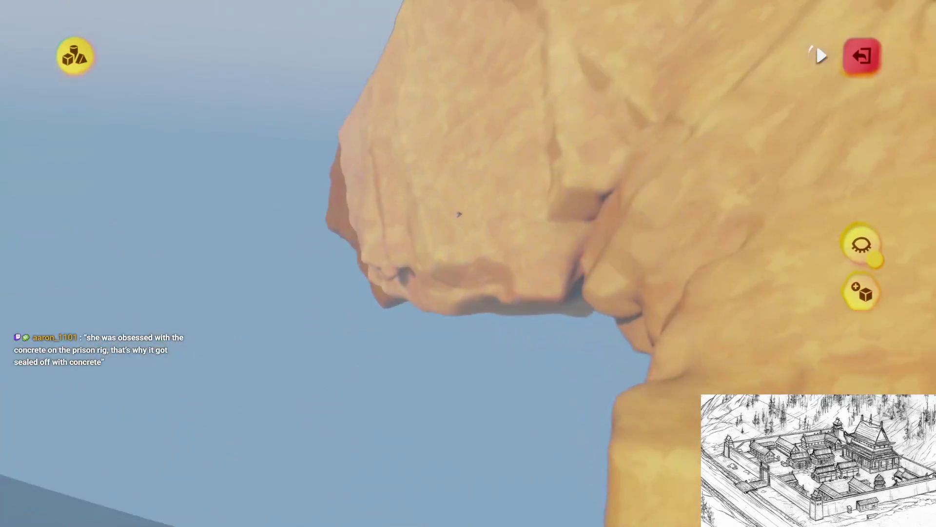
{"action": "key", "text": "Escape"}
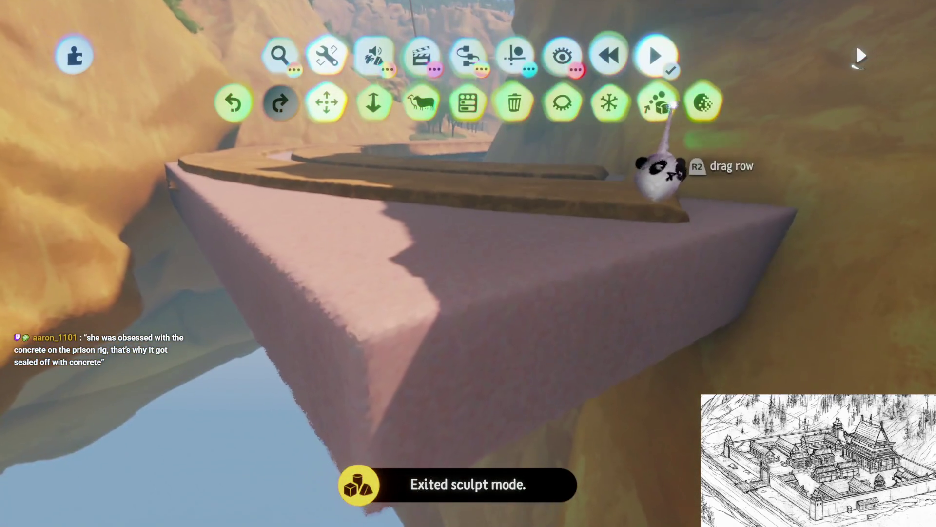
- Reduce the sculpture's detail, tint it white, and rename it 'Water'
{"action": "left_click", "coordinate": [692, 101]}
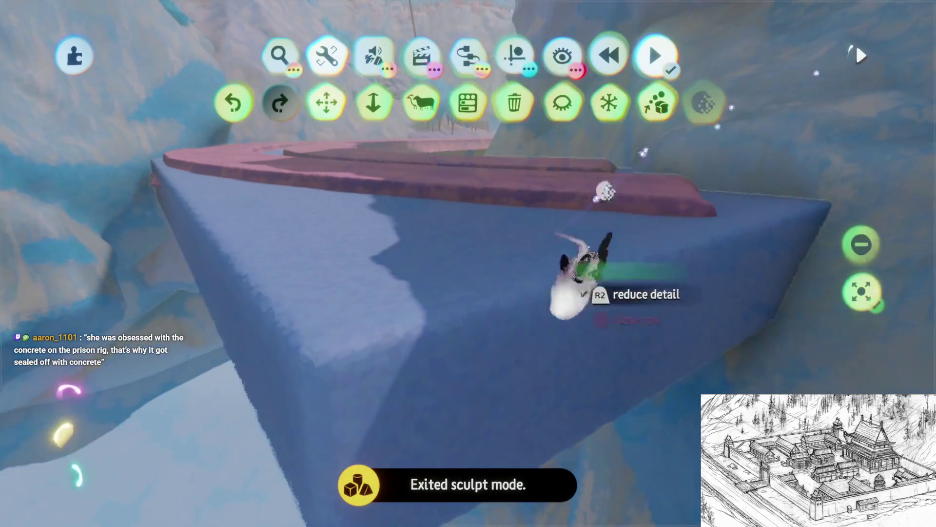
{"action": "key", "text": "Escape"}
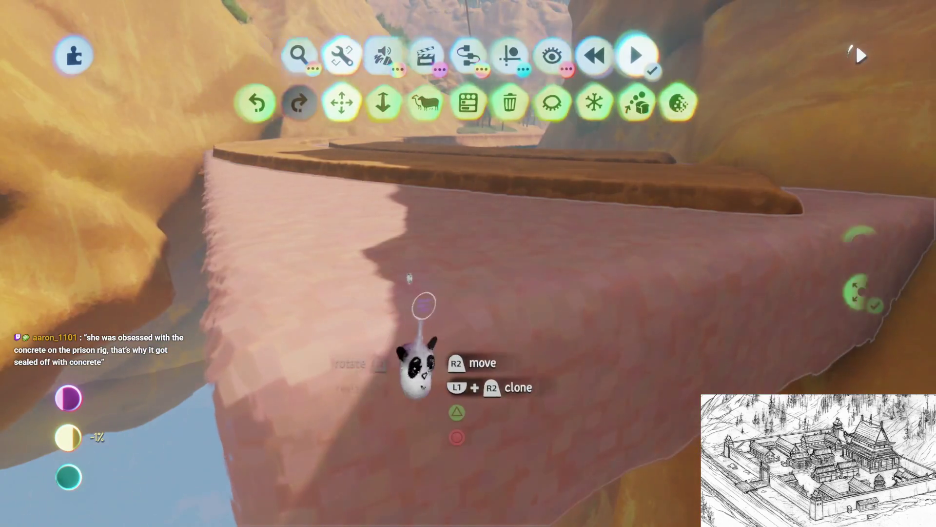
{"action": "left_click", "coordinate": [418, 376]}
{"action": "mouse_move", "coordinate": [518, 211]}
{"action": "left_mouse_down"}
{"action": "mouse_move", "coordinate": [507, 230]}
{"action": "mouse_move", "coordinate": [548, 262]}
{"action": "left_mouse_up"}
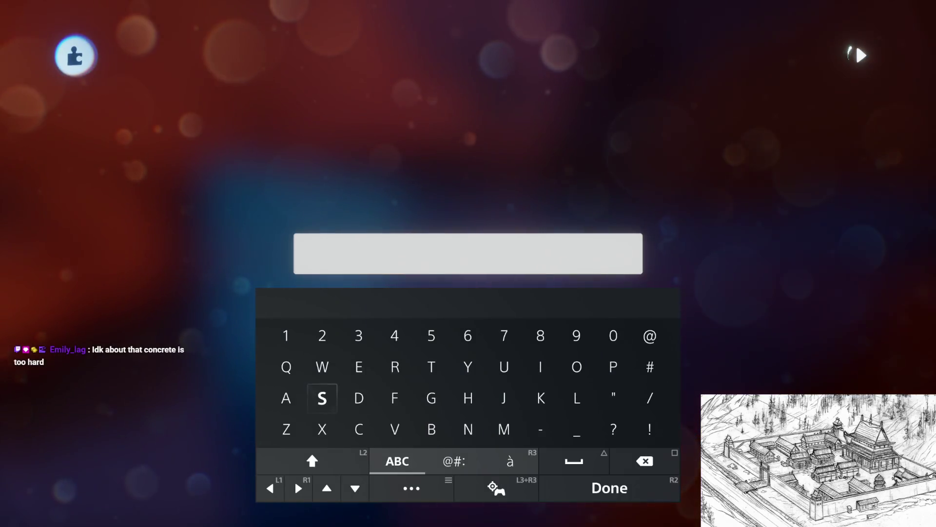
{"action": "type", "text": "Water"}
{"action": "key", "text": "Return"}
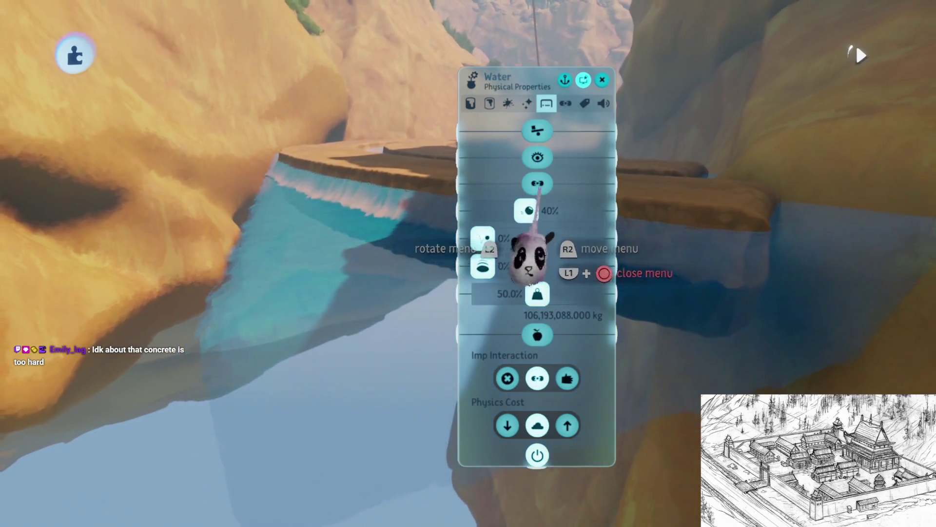
- Adjust the Water's friction in Physical Properties and open the stamp browser's search filters
{"action": "left_click_drag", "start_coordinate": [502, 247], "coordinate": [506, 256]}
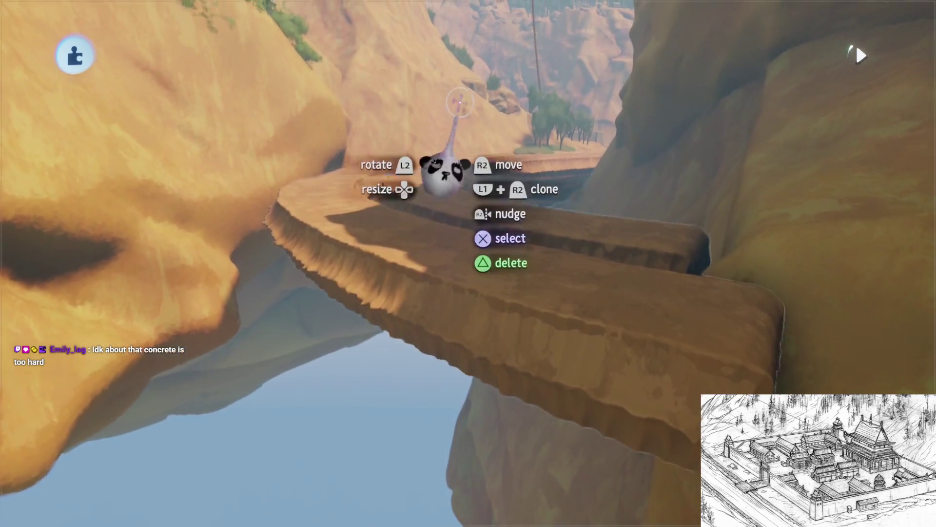
{"action": "scroll", "coordinate": [443, 178], "scroll_direction": "down", "scroll_amount": 5}
{"action": "scroll", "coordinate": [457, 183], "scroll_direction": "up", "scroll_amount": 10}
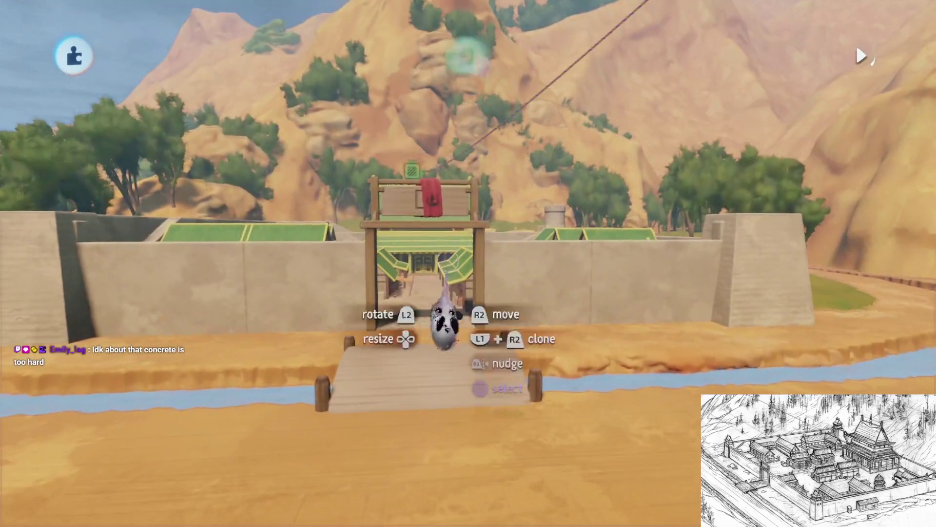
{"action": "key", "text": "Tab"}
{"action": "left_click", "coordinate": [292, 117]}
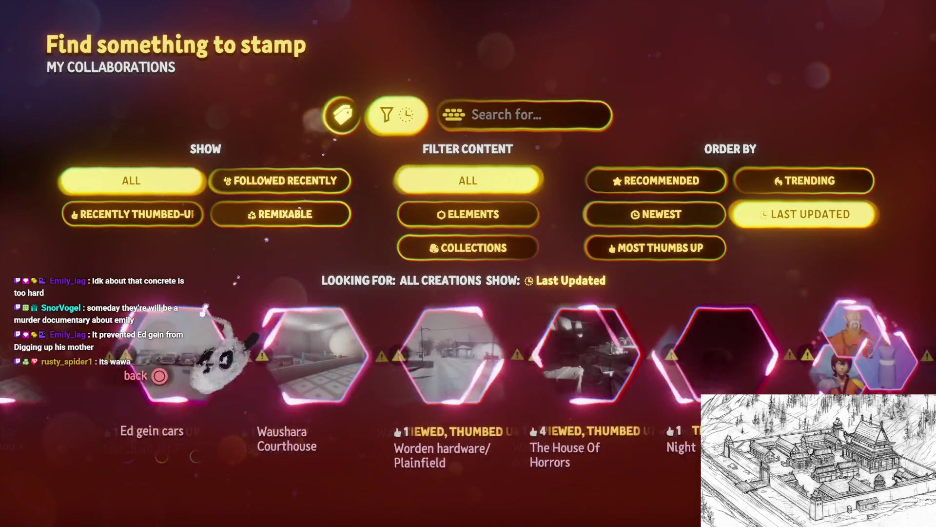
- Stamp an item from Haru's Village My Creations, then play-test the level in Play Mode
{"action": "key", "text": "Escape"}
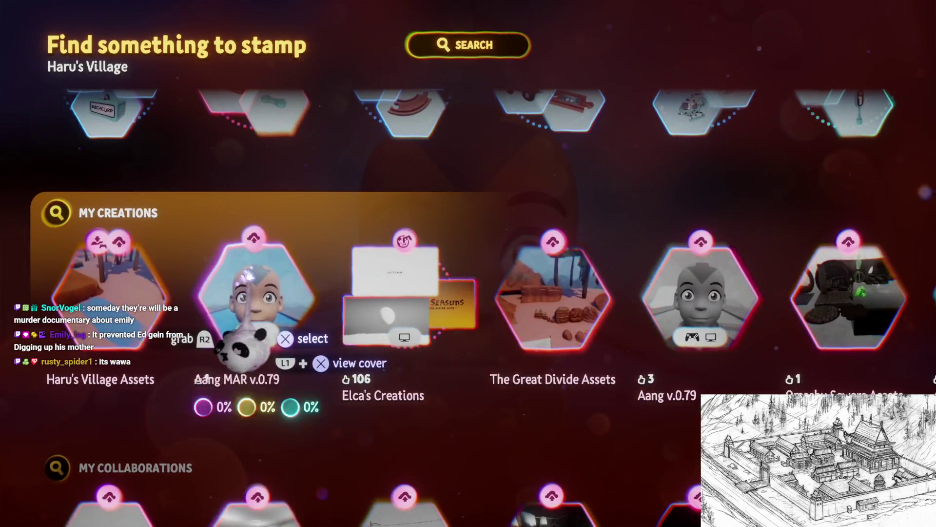
{"action": "left_click", "coordinate": [244, 341]}
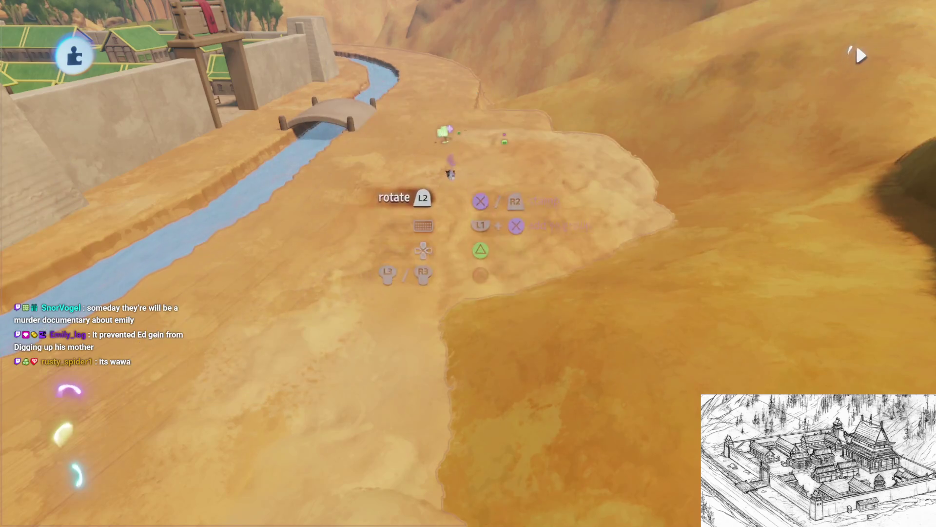
{"action": "key", "text": "Escape"}
{"action": "left_click", "coordinate": [253, 380]}
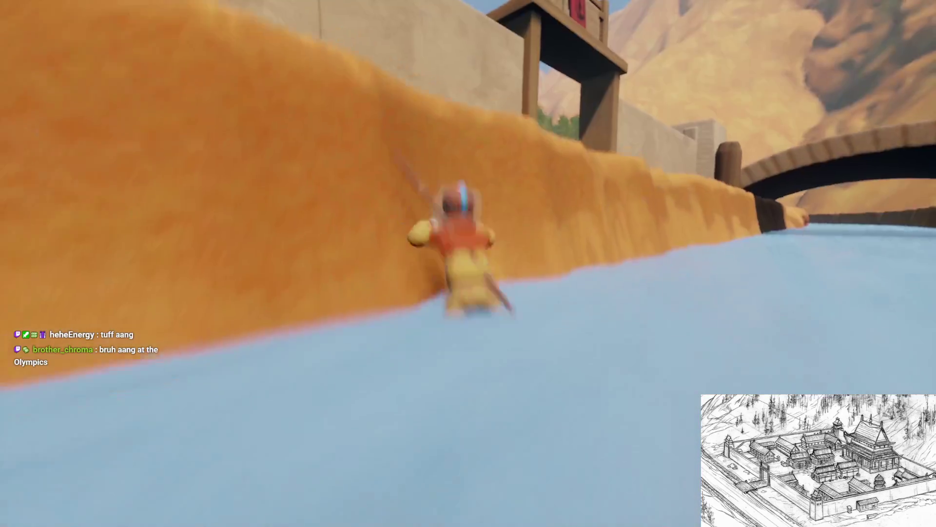
- Leave play mode for editing and start saving a new version of Haru's Village
{"action": "key", "text": "Escape"}
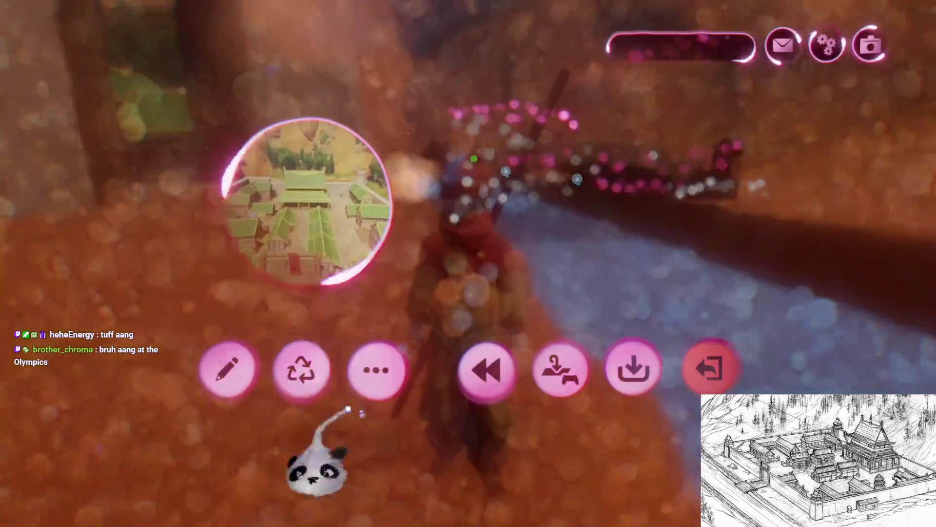
{"action": "left_click", "coordinate": [227, 369]}
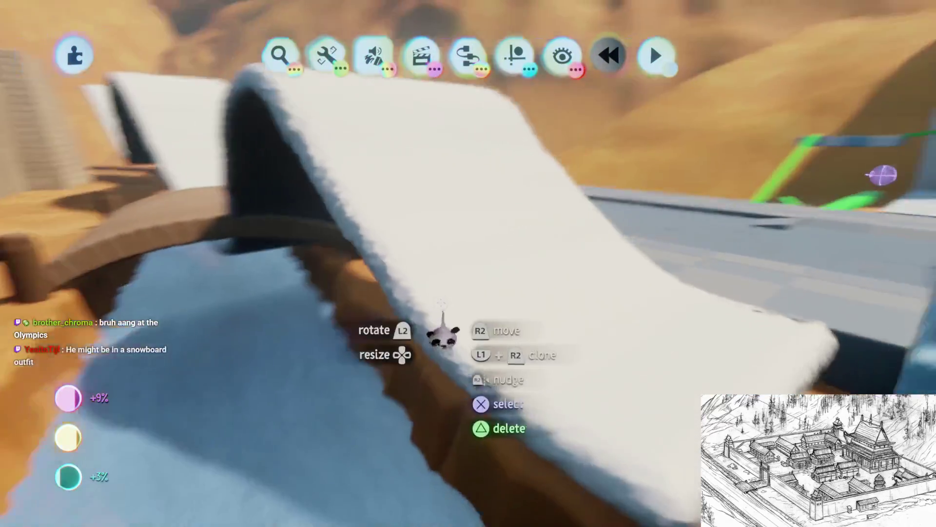
{"action": "key", "text": "Escape"}
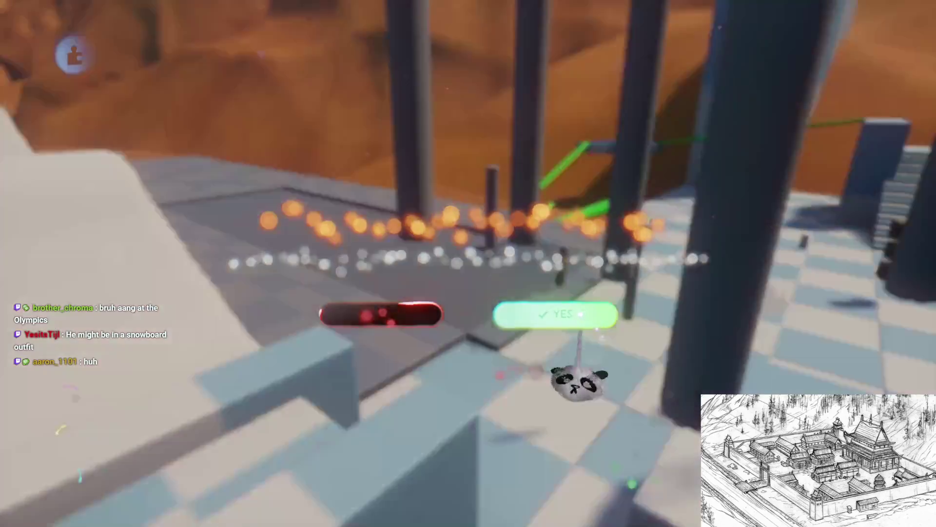
{"action": "left_click", "coordinate": [583, 315]}
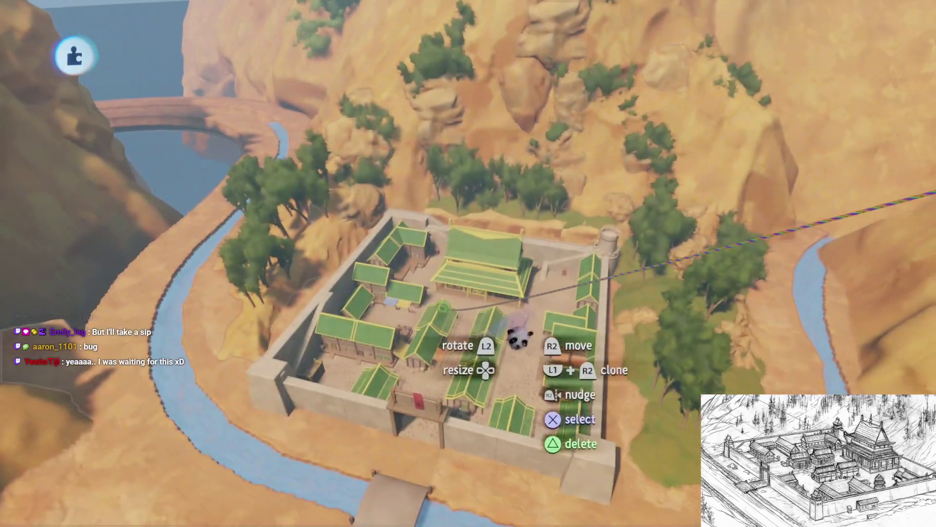
{"action": "key", "text": "Escape"}
{"action": "left_click", "coordinate": [596, 371]}
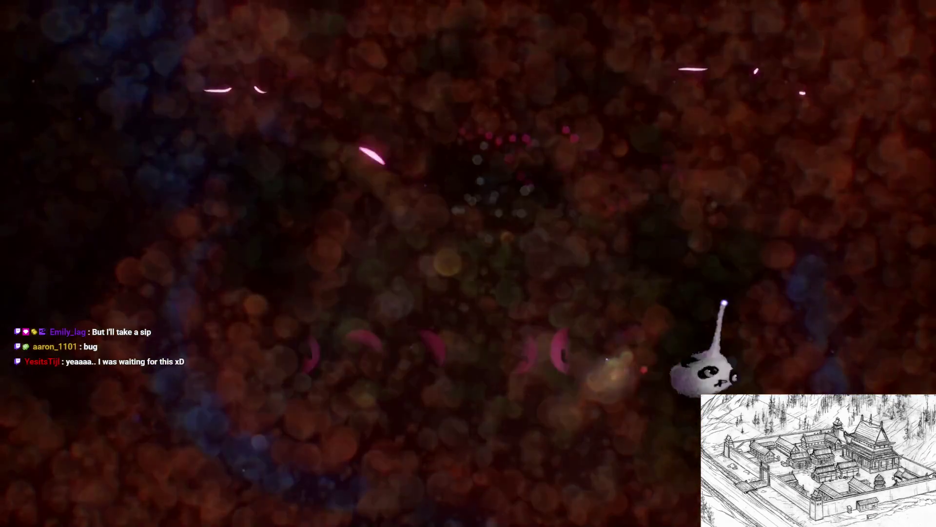
- Save the version as Private, upload it, and exit the creation
{"action": "left_click", "coordinate": [759, 290]}
{"action": "left_click", "coordinate": [857, 47]}
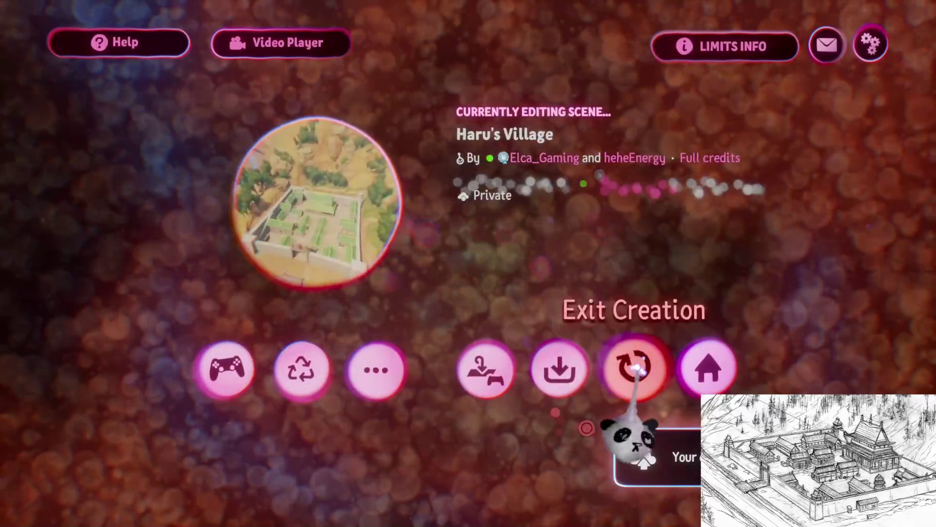
{"action": "left_click", "coordinate": [627, 363]}
- Find Omashu [B1E05] in My Creations and open its page
{"action": "scroll", "coordinate": [390, 468], "scroll_direction": "right", "scroll_amount": 5}
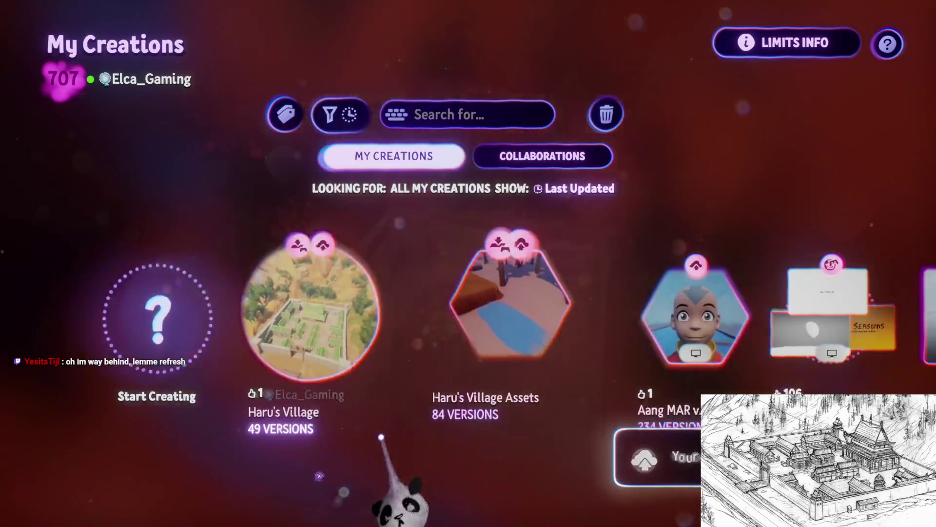
{"action": "scroll", "coordinate": [373, 460], "scroll_direction": "right", "scroll_amount": 3}
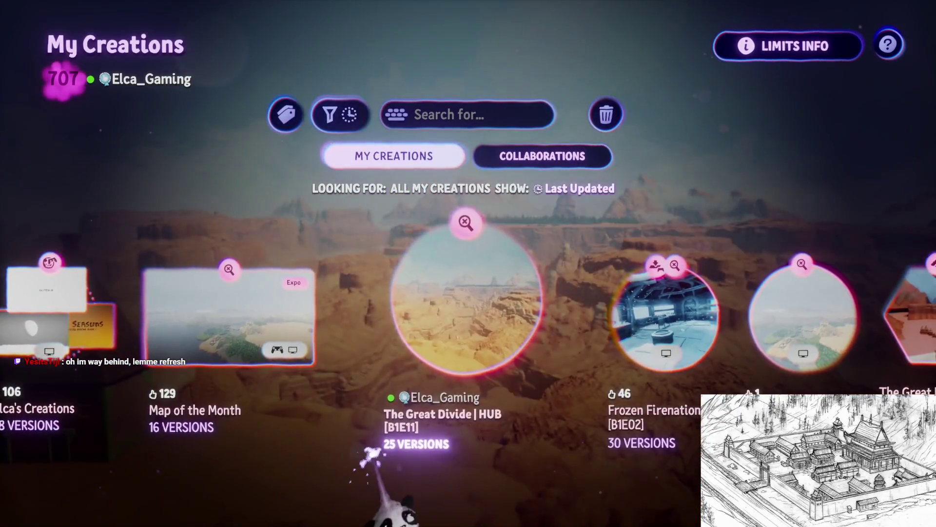
{"action": "scroll", "coordinate": [378, 469], "scroll_direction": "right", "scroll_amount": 4}
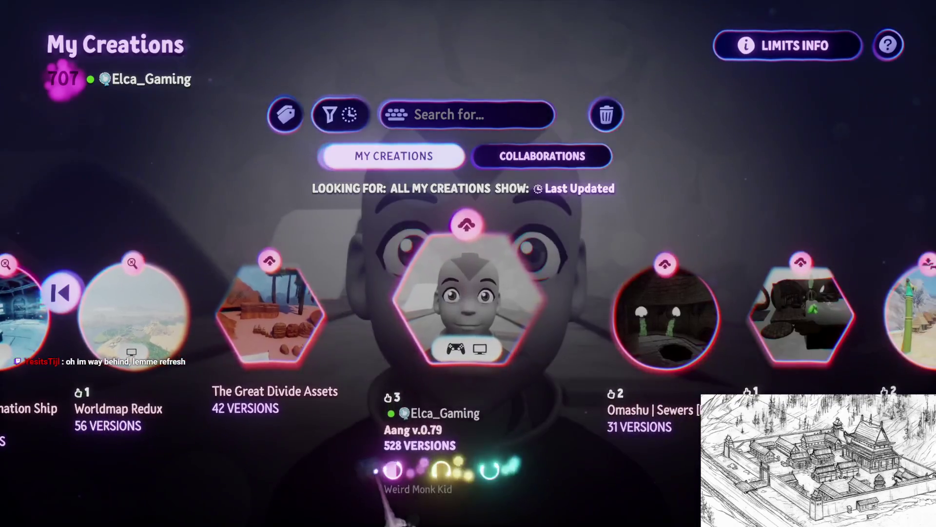
{"action": "scroll", "coordinate": [377, 471], "scroll_direction": "right", "scroll_amount": 2}
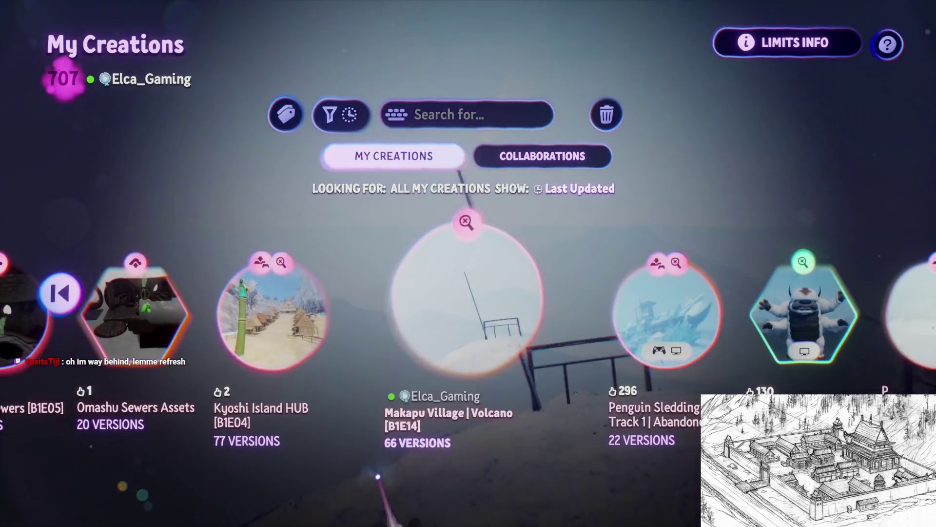
{"action": "scroll", "coordinate": [379, 480], "scroll_direction": "right", "scroll_amount": 1}
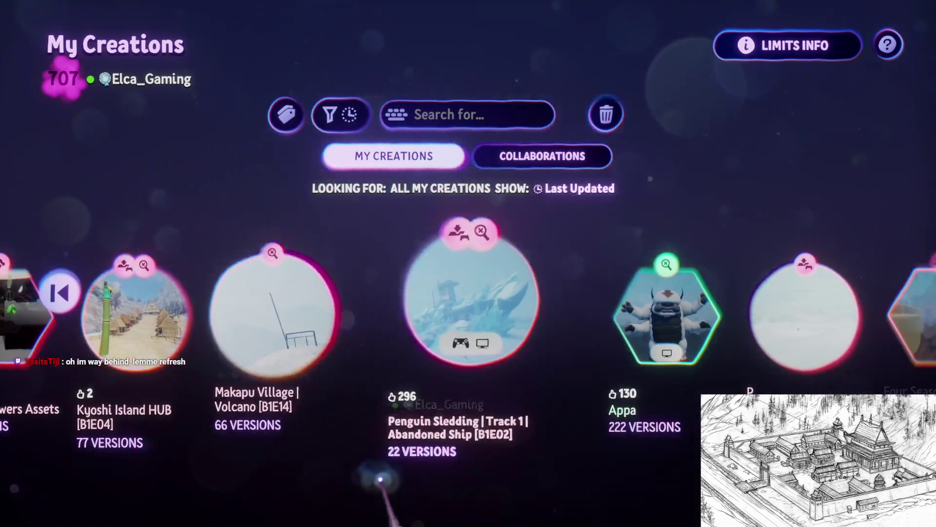
{"action": "scroll", "coordinate": [379, 480], "scroll_direction": "right", "scroll_amount": 4}
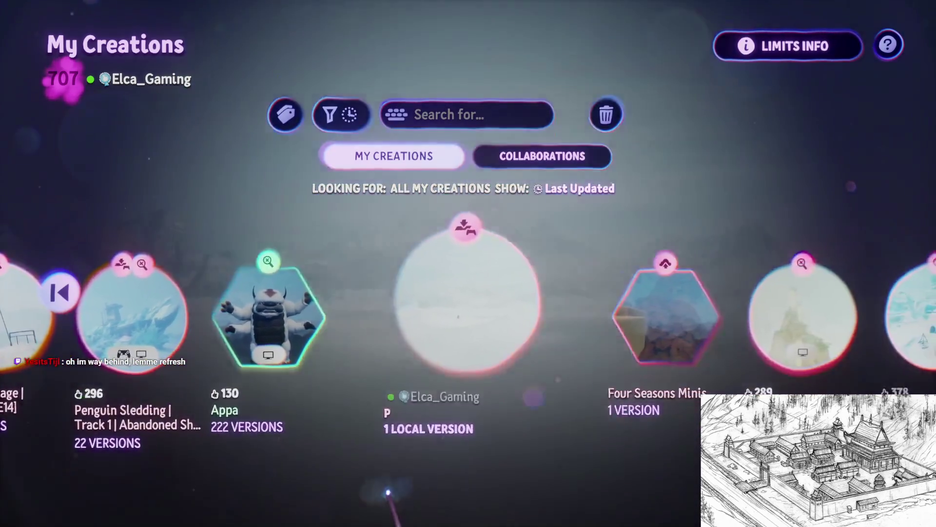
{"action": "scroll", "coordinate": [388, 489], "scroll_direction": "right", "scroll_amount": 3}
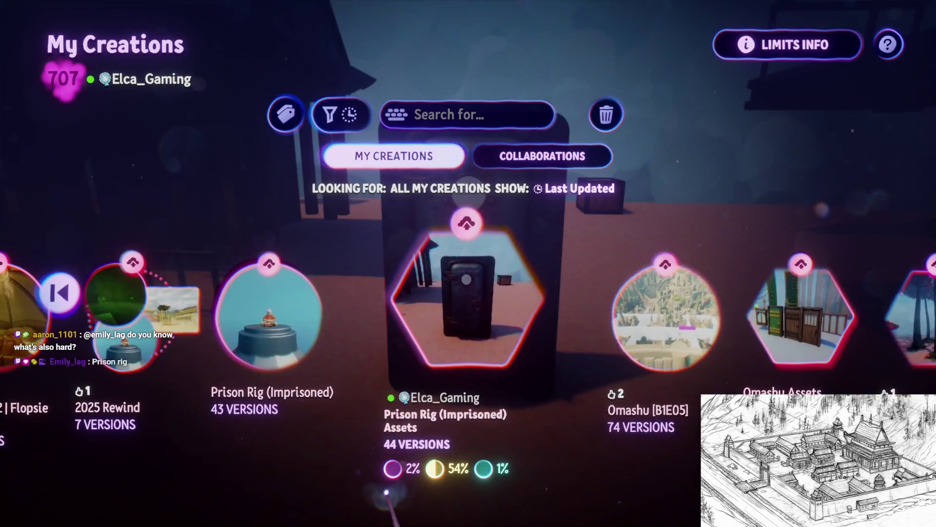
{"action": "scroll", "coordinate": [386, 492], "scroll_direction": "right", "scroll_amount": 1}
{"action": "left_click", "coordinate": [429, 468]}
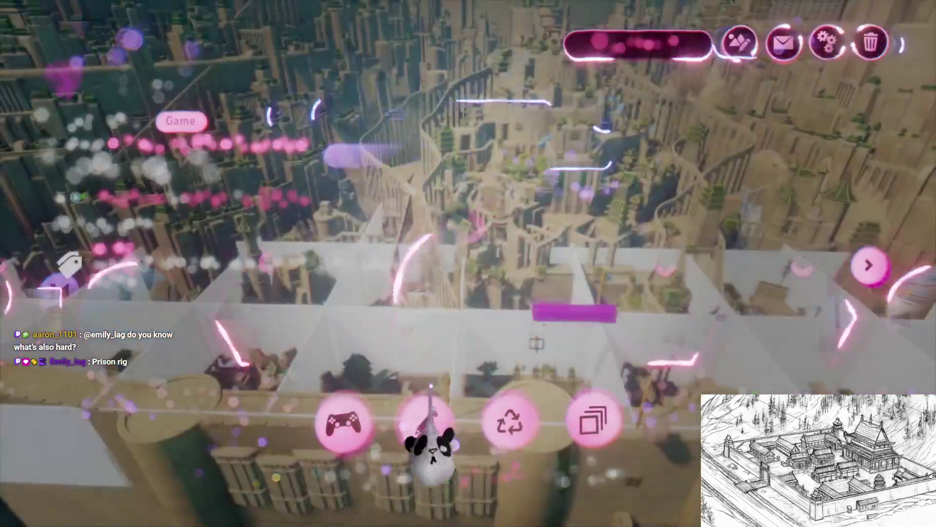
- Edit Omashu to inspect its Underwater microchip gadget, then pick Haru's Village from My Creations
{"action": "left_click", "coordinate": [428, 418]}
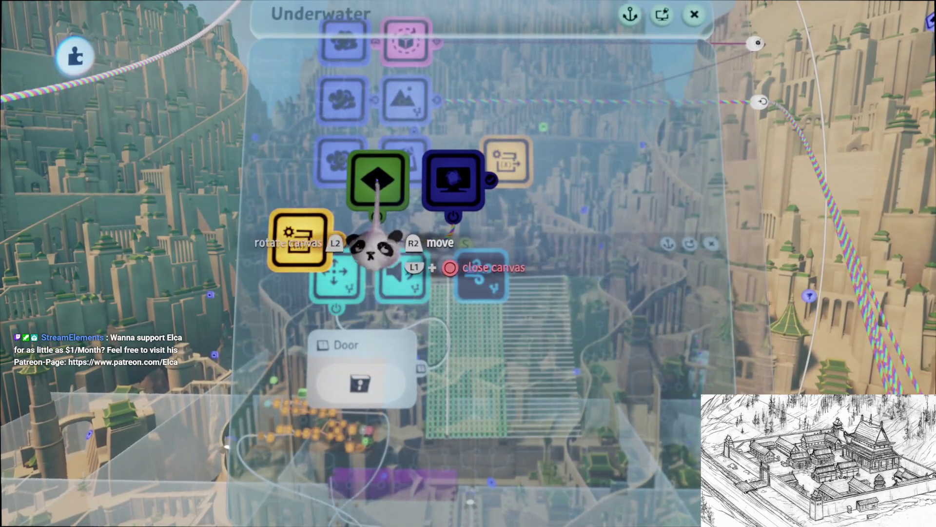
{"action": "left_click", "coordinate": [453, 273]}
{"action": "key", "text": "Escape"}
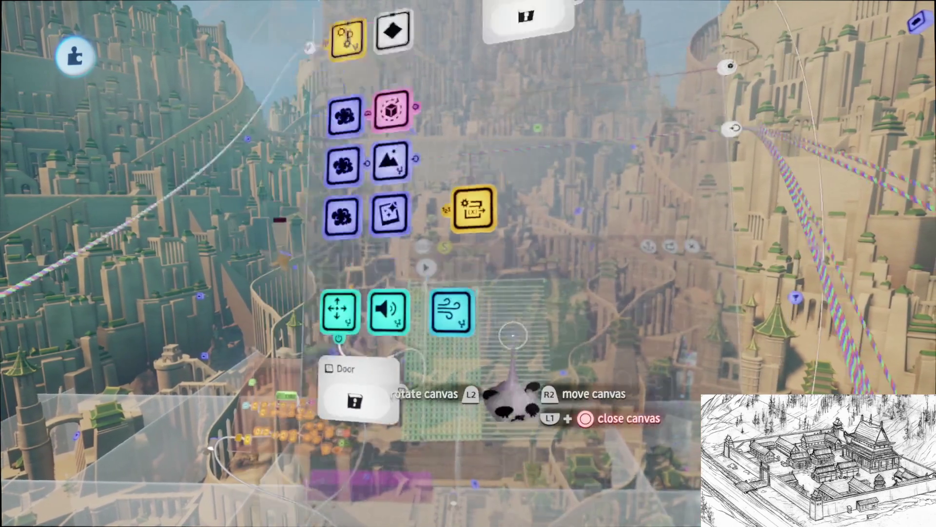
{"action": "key", "text": "Escape"}
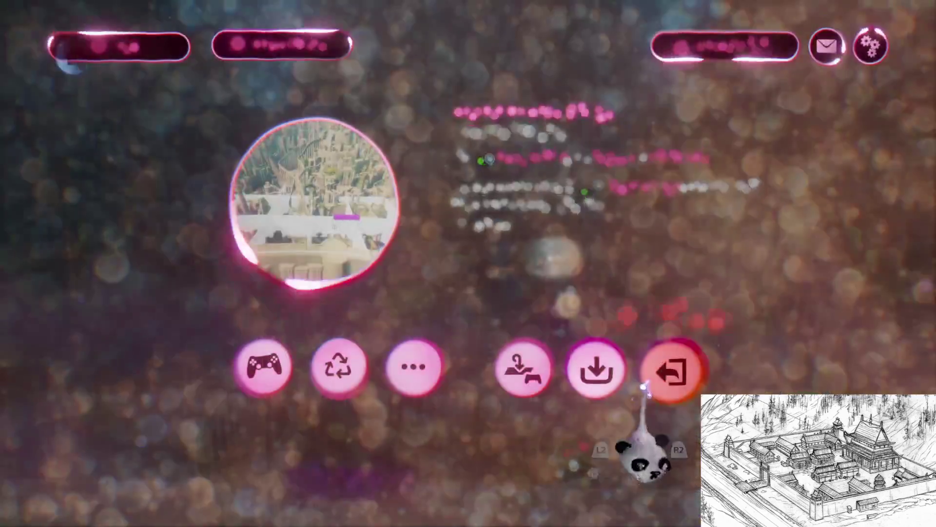
{"action": "left_click", "coordinate": [600, 366]}
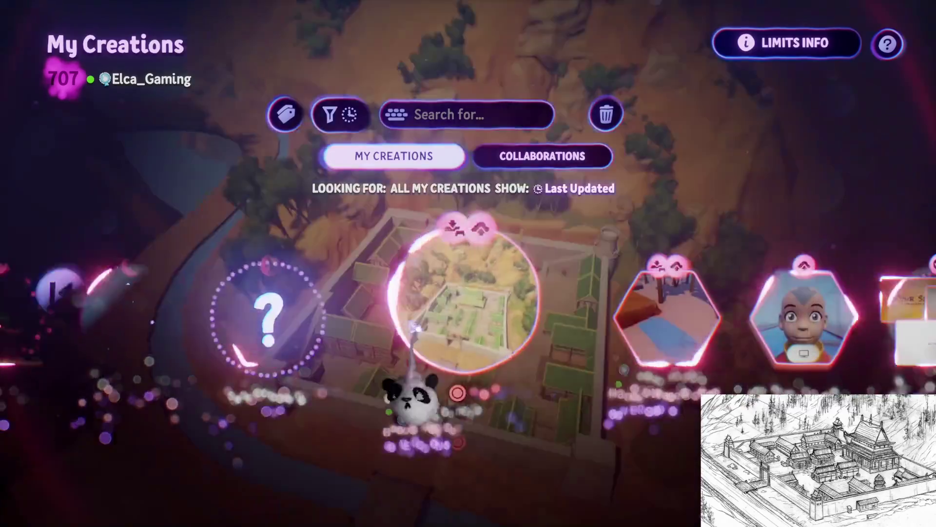
{"action": "left_click", "coordinate": [439, 293]}
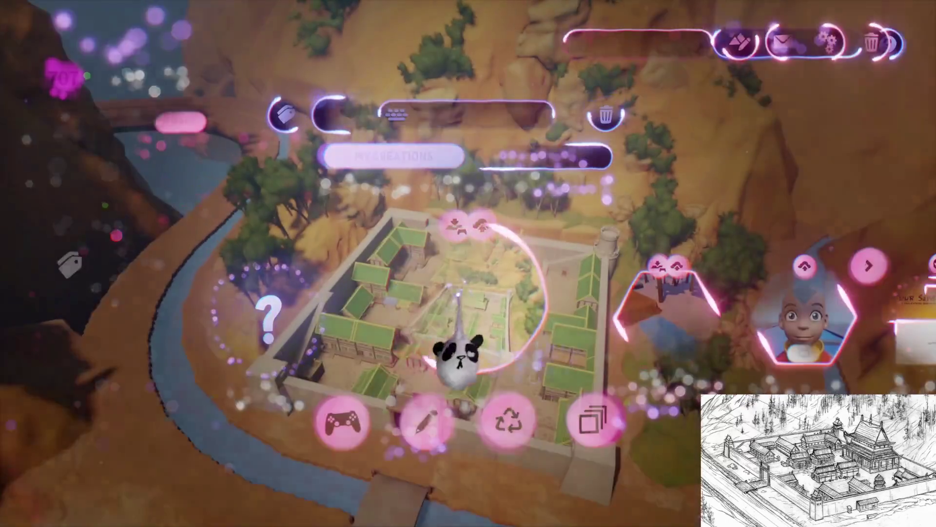
- Edit Haru's Village, pick a search item to stamp, then cancel it to reach the World logic
{"action": "left_click", "coordinate": [428, 418]}
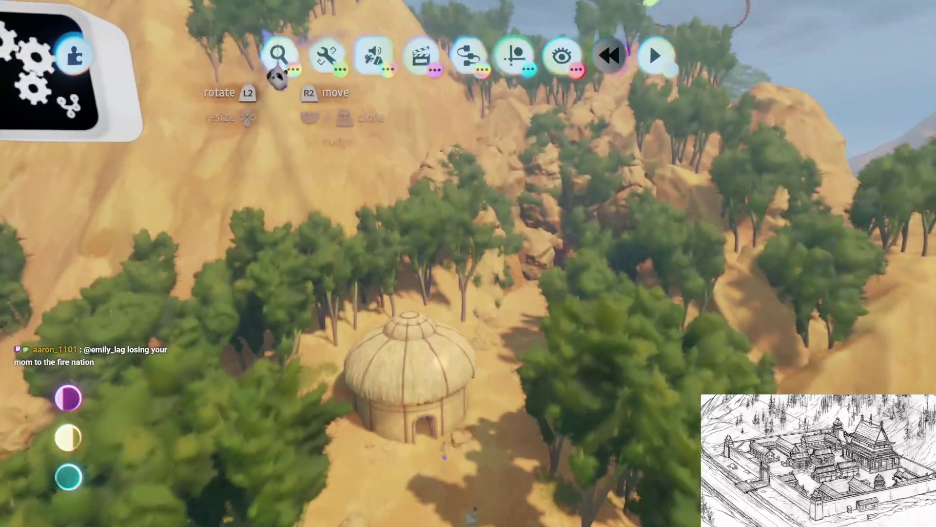
{"action": "left_click", "coordinate": [279, 54]}
{"action": "left_click", "coordinate": [244, 288]}
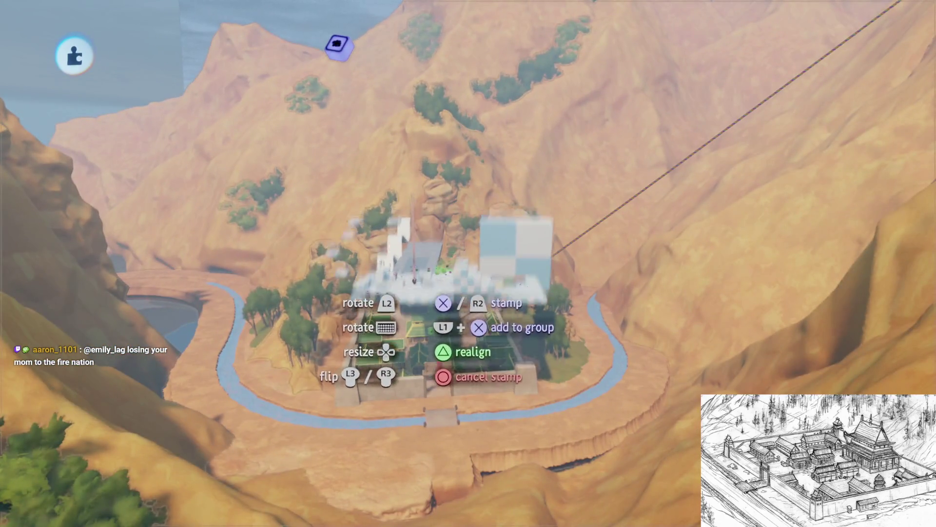
{"action": "key", "text": "Escape"}
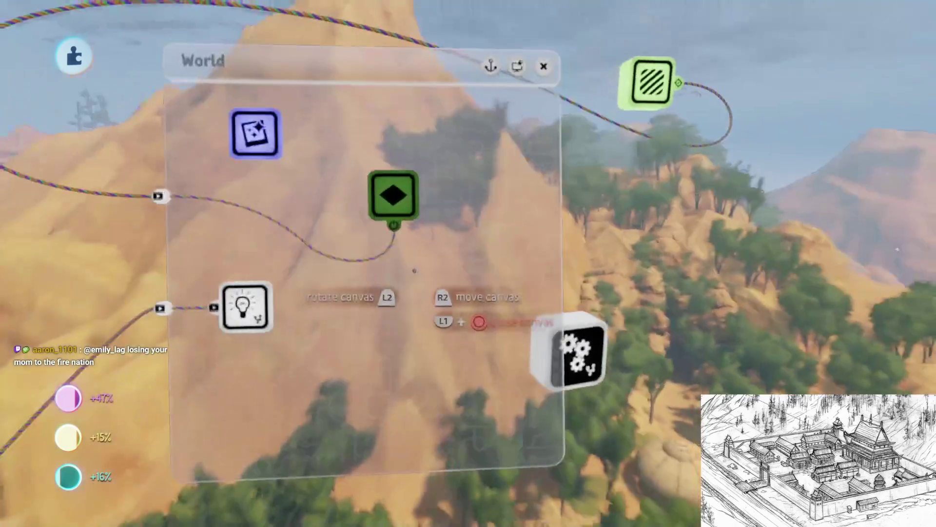
- Stamp a new microchip from the logic gadgets onto the World canvas and name it Underwater
{"action": "key", "text": "Tab"}
{"action": "left_click", "coordinate": [468, 56]}
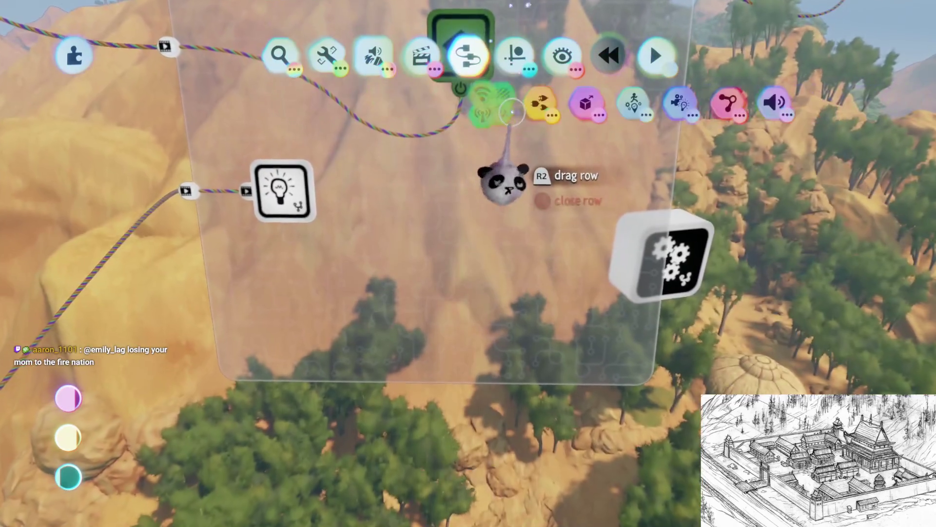
{"action": "left_click", "coordinate": [537, 102]}
{"action": "left_click", "coordinate": [443, 101]}
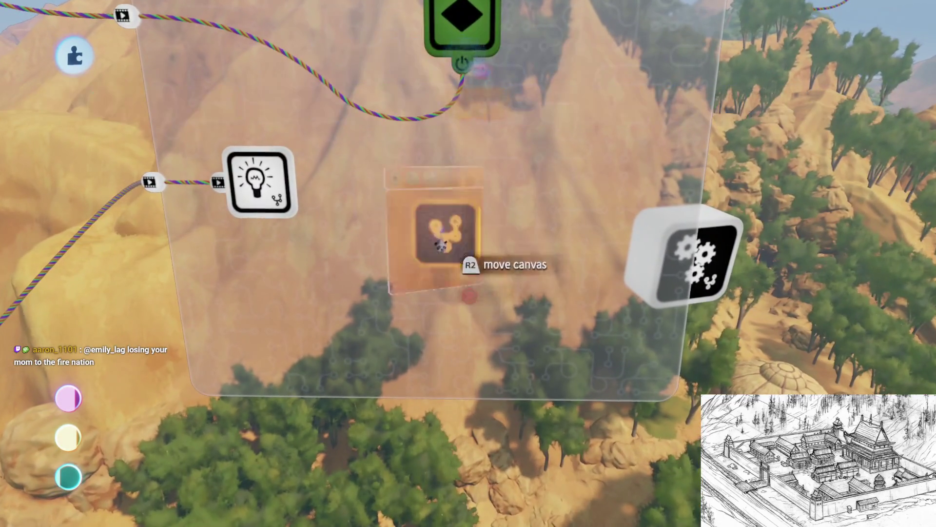
{"action": "left_click", "coordinate": [441, 246]}
{"action": "left_click", "coordinate": [538, 93]}
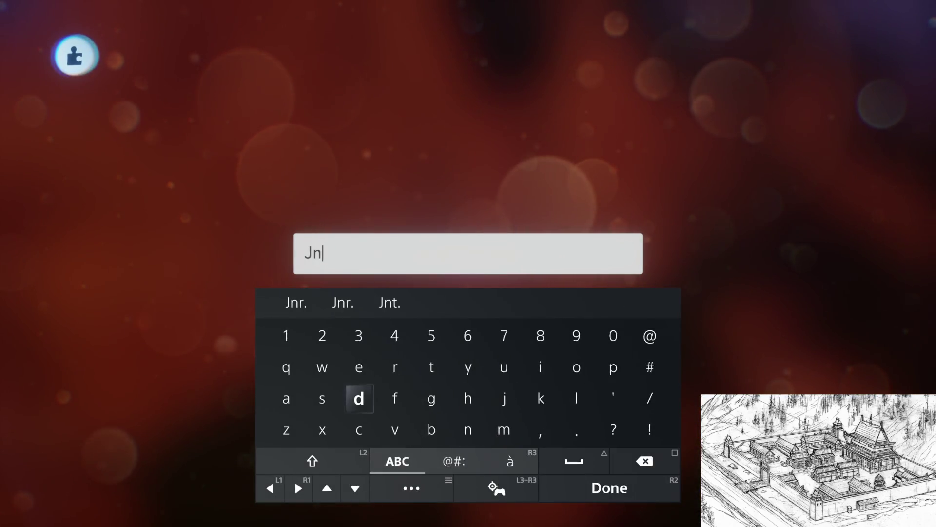
{"action": "type", "text": "derwa"}
{"action": "key", "text": "BackSpace"}
{"action": "key", "text": "BackSpace"}
{"action": "key", "text": "BackSpace"}
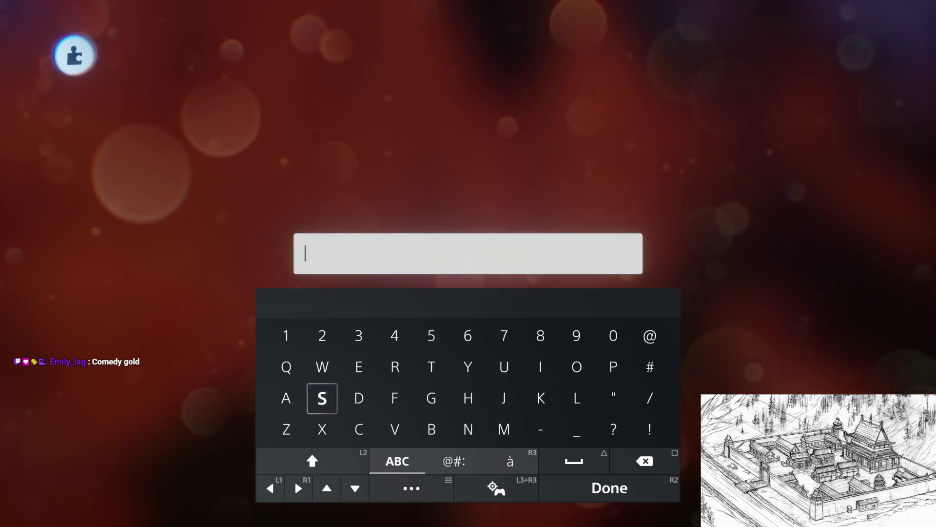
{"action": "type", "text": "Und"}
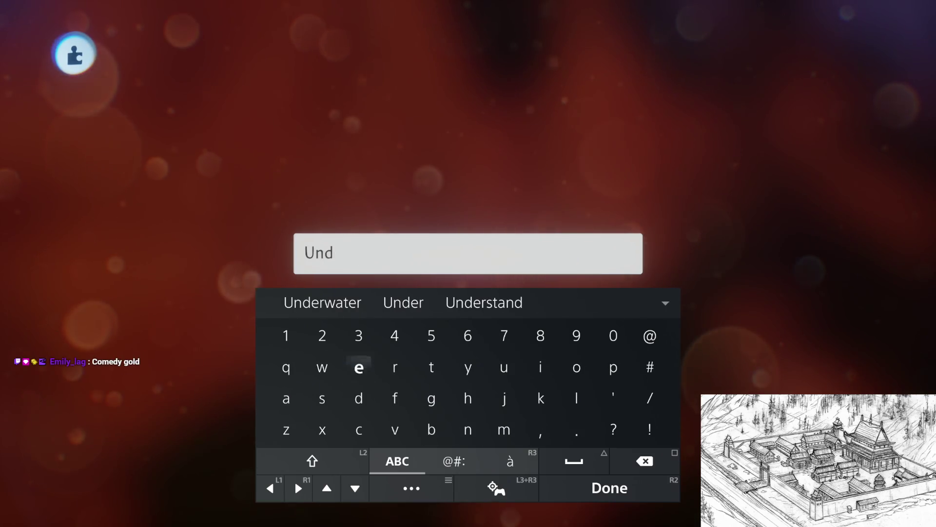
{"action": "type", "text": "erwater"}
{"action": "key", "text": "Return"}
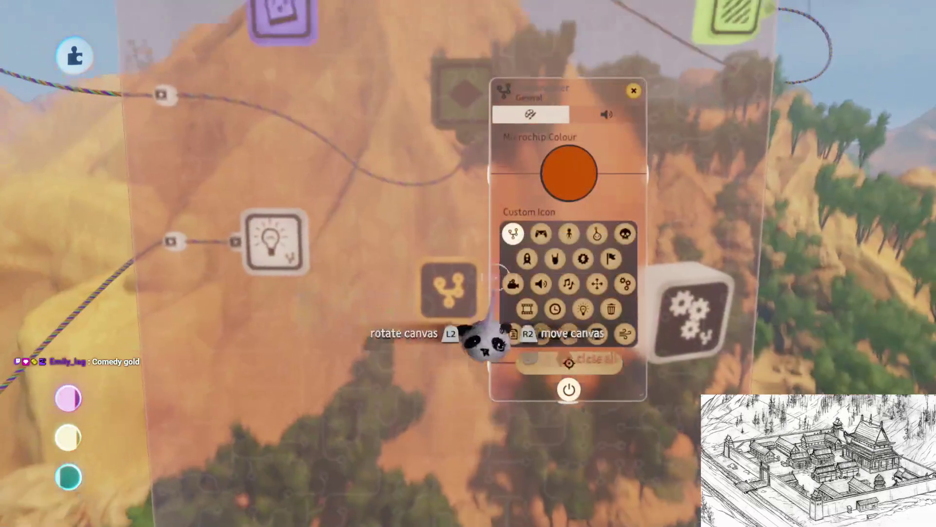
{"action": "key", "text": "Escape"}
- Change the Underwater microchip's colour from orange to blue
{"action": "left_click", "coordinate": [463, 279]}
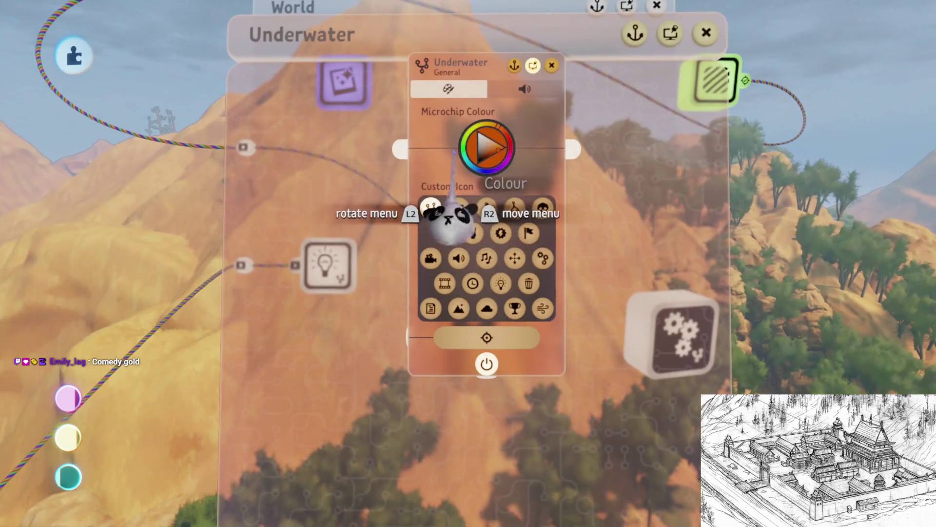
{"action": "left_click_drag", "start_coordinate": [448, 219], "coordinate": [473, 263]}
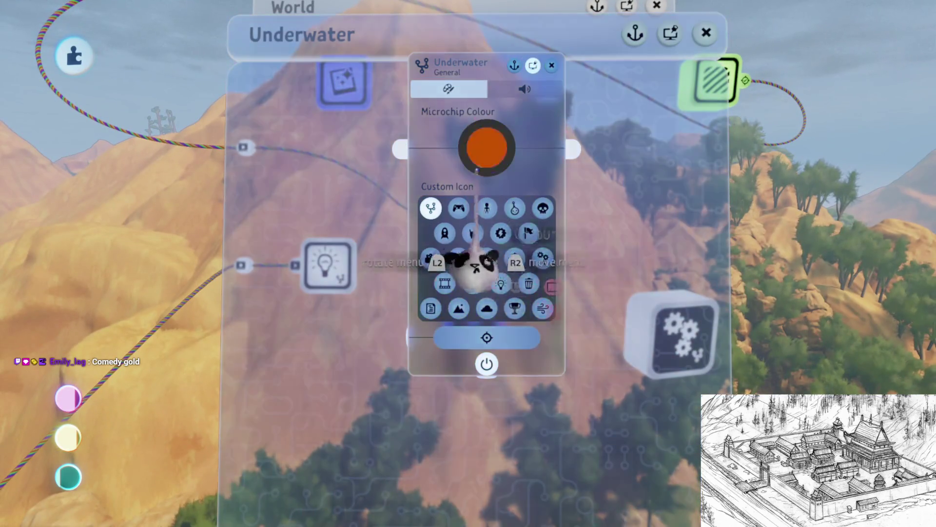
{"action": "key", "text": "Escape"}
- Add a Variable Modifier named Cam under water and move it to the canvas's lower left
{"action": "key", "text": "Tab"}
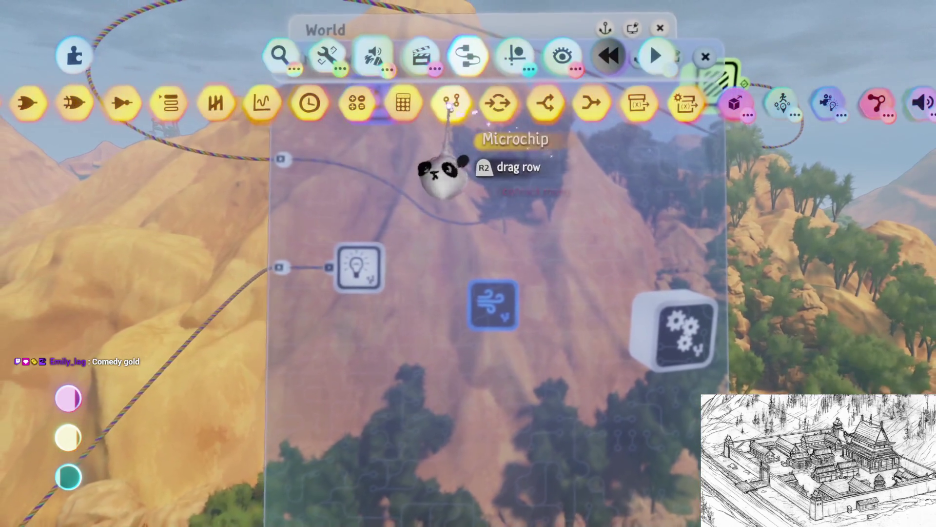
{"action": "left_click", "coordinate": [683, 108]}
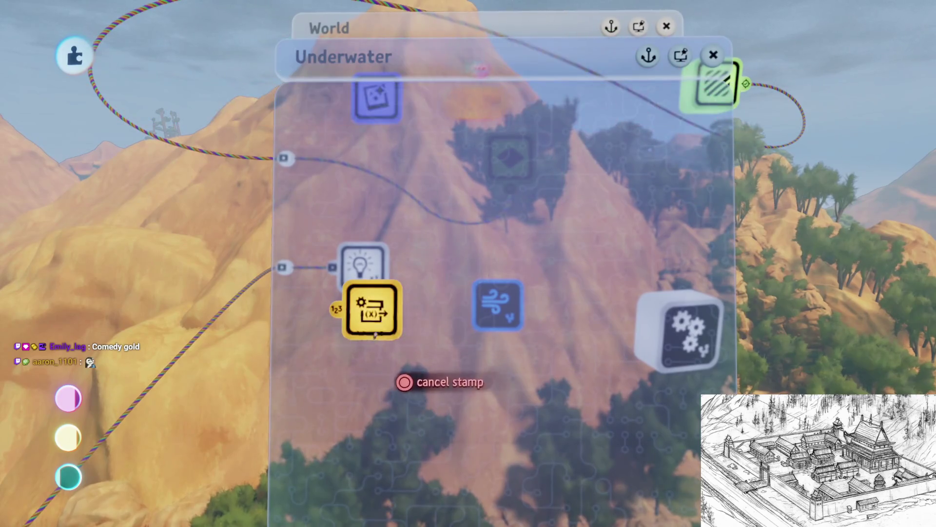
{"action": "left_click", "coordinate": [418, 354]}
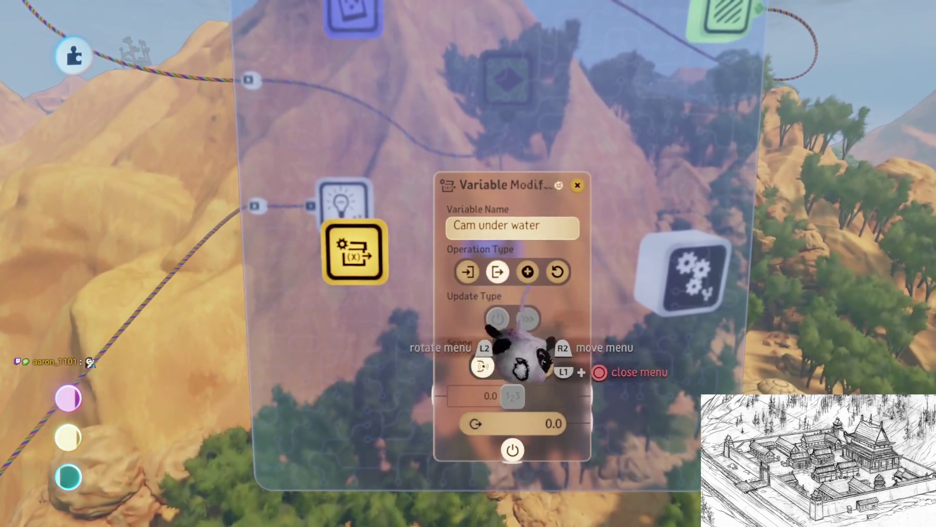
{"action": "key", "text": "Escape"}
{"action": "left_click_drag", "start_coordinate": [350, 348], "coordinate": [300, 361]}
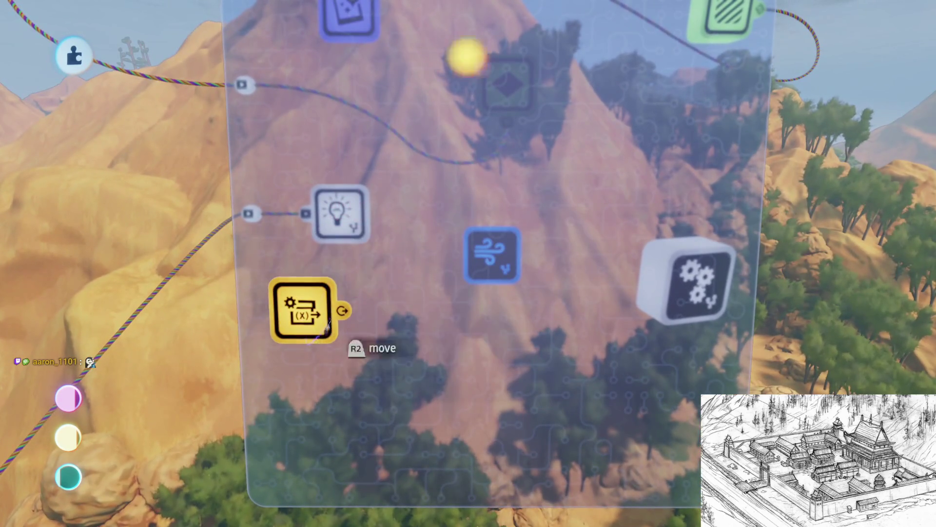
- Add a Keyframe gadget from the animation gadgets to the canvas
{"action": "key", "text": "square"}
{"action": "left_click", "coordinate": [421, 58]}
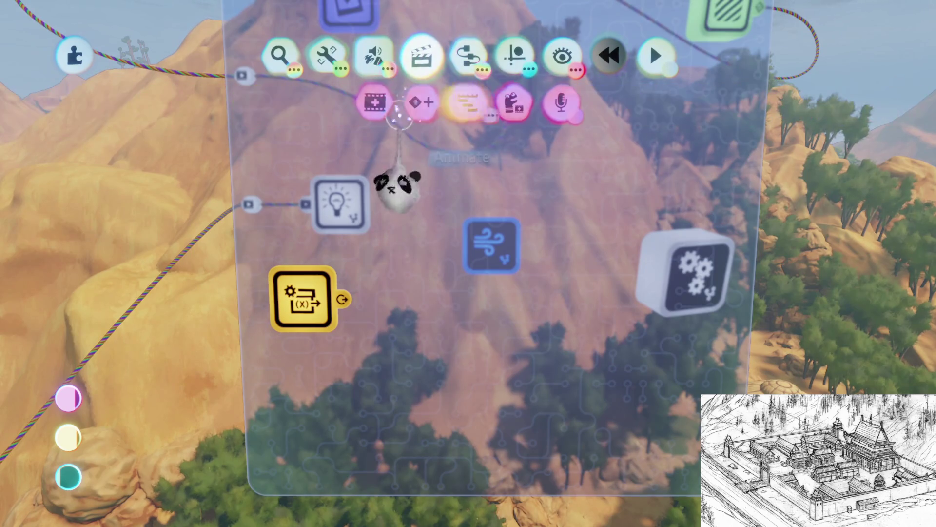
{"action": "left_click", "coordinate": [393, 244]}
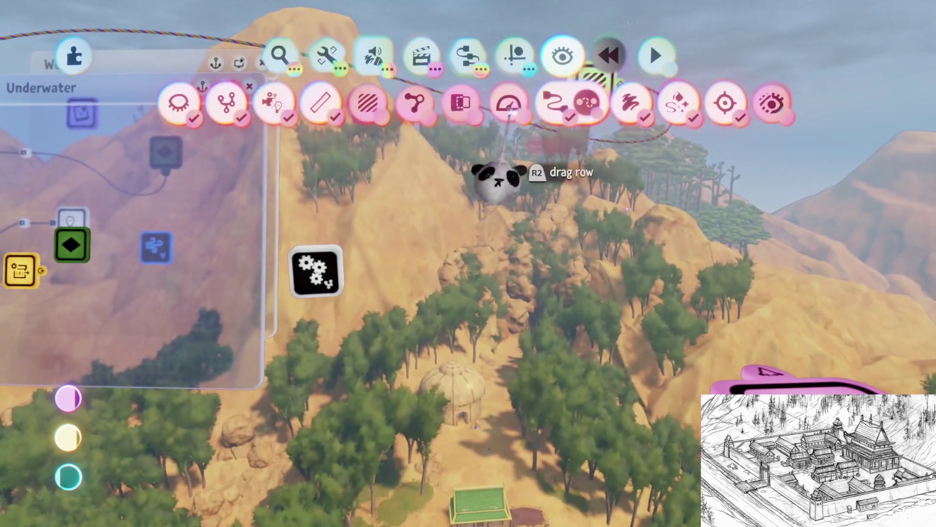
- Zoom to the Skybox - Chip Colour For Sky chip and open the Sun & Sky gadget's Sun Properties
{"action": "left_click", "coordinate": [440, 100]}
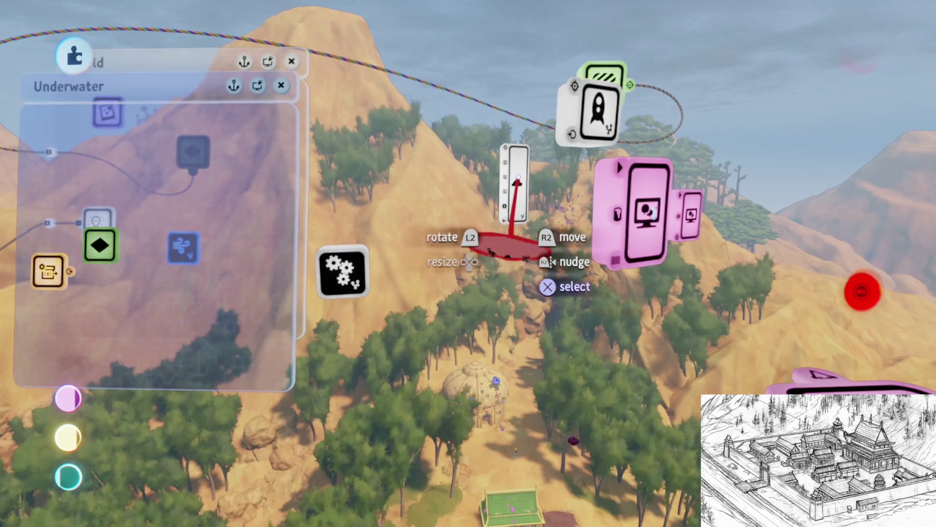
{"action": "left_click_drag", "start_coordinate": [483, 206], "coordinate": [507, 246]}
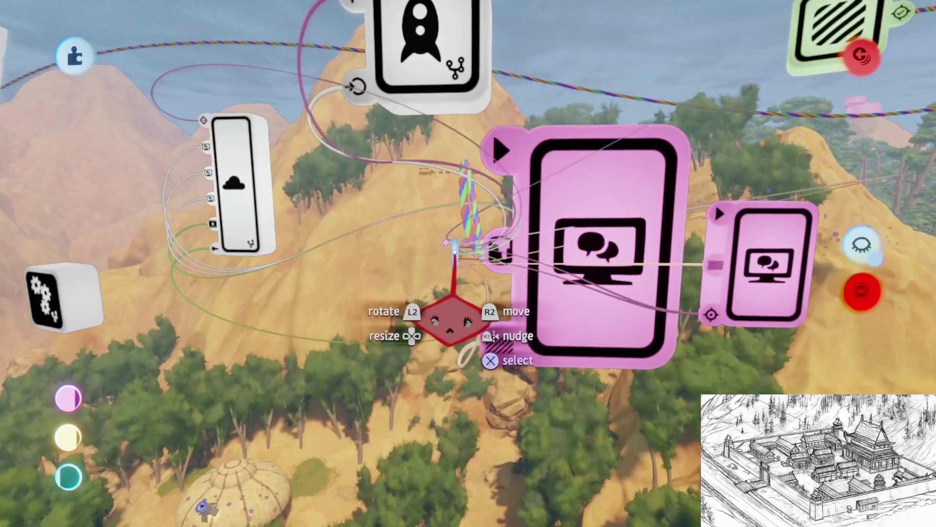
{"action": "mouse_move", "coordinate": [451, 322]}
{"action": "left_mouse_down"}
{"action": "mouse_move", "coordinate": [450, 272]}
{"action": "mouse_move", "coordinate": [438, 287]}
{"action": "mouse_move", "coordinate": [428, 251]}
{"action": "mouse_move", "coordinate": [447, 181]}
{"action": "left_mouse_up"}
{"action": "left_click", "coordinate": [486, 213]}
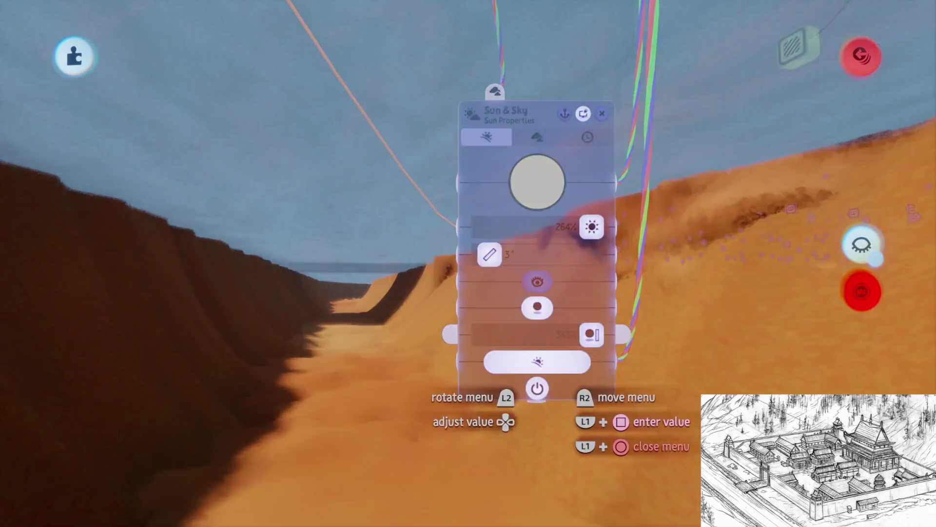
- Set the Sun Shadow Scale vs Detail to 100%
{"action": "left_click", "coordinate": [547, 336]}
{"action": "key", "text": "Escape"}
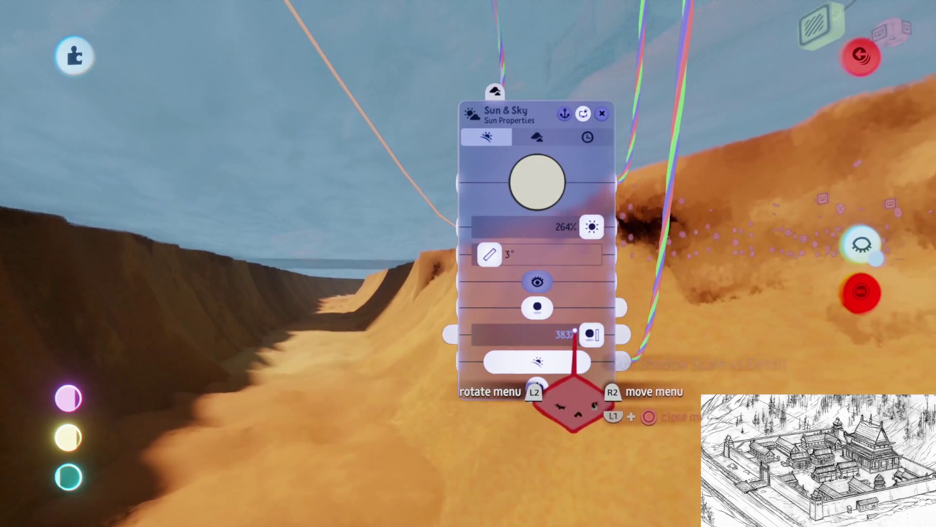
{"action": "left_click", "coordinate": [576, 333]}
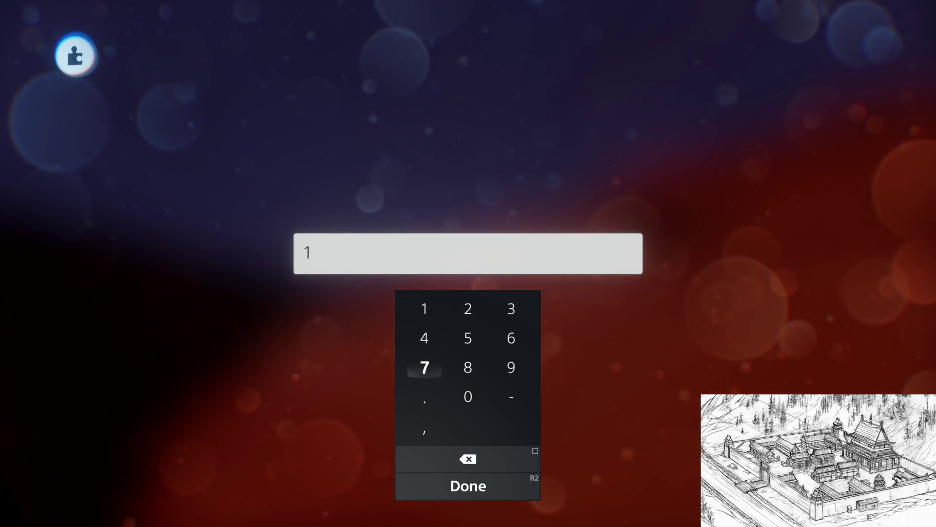
{"action": "type", "text": "00"}
{"action": "key", "text": "Return"}
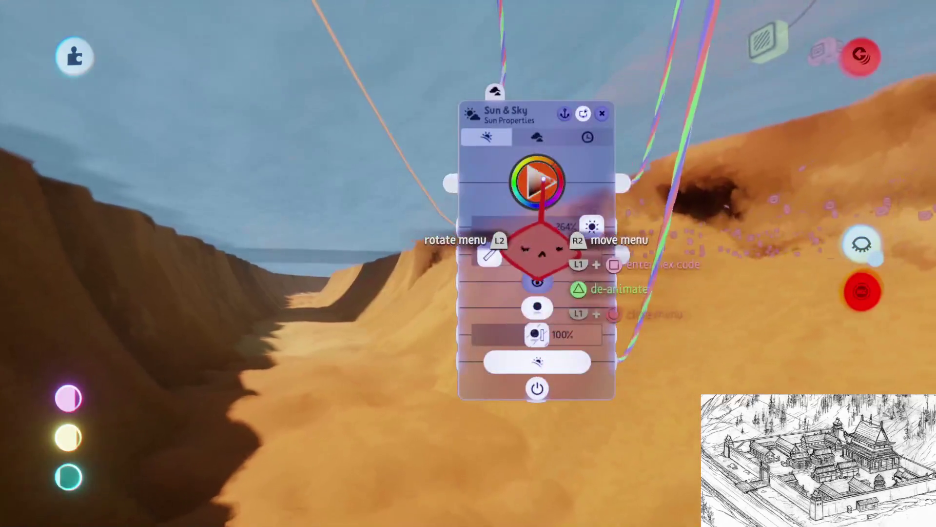
- Set the sky's Fog Range to 50 m and close the Sun & Sky settings
{"action": "scroll", "coordinate": [559, 316], "scroll_direction": "down", "scroll_amount": 3}
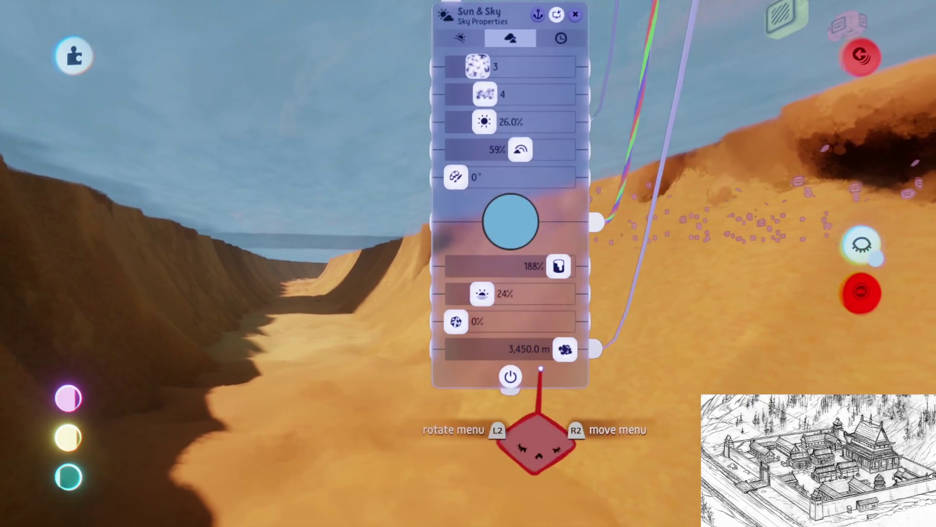
{"action": "left_click", "coordinate": [544, 350]}
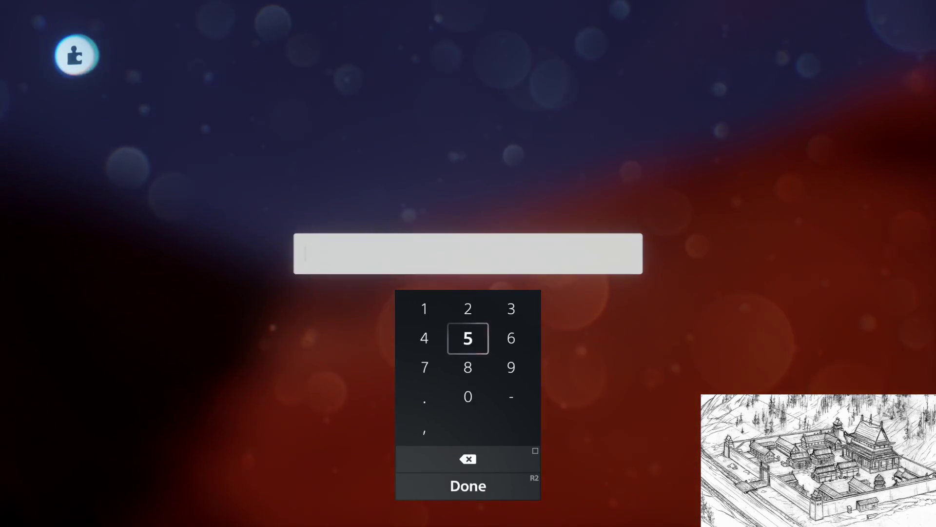
{"action": "type", "text": "50"}
{"action": "key", "text": "Return"}
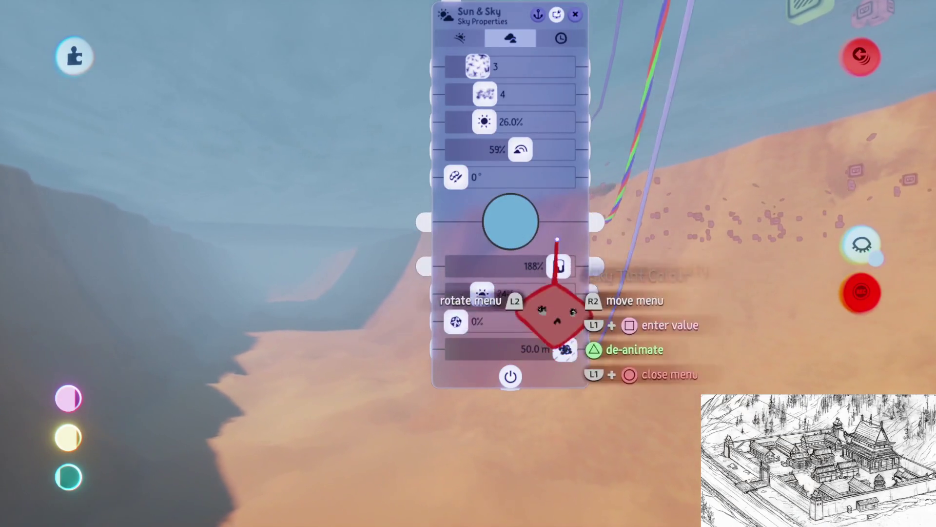
{"action": "scroll", "coordinate": [557, 317], "scroll_direction": "up", "scroll_amount": 3}
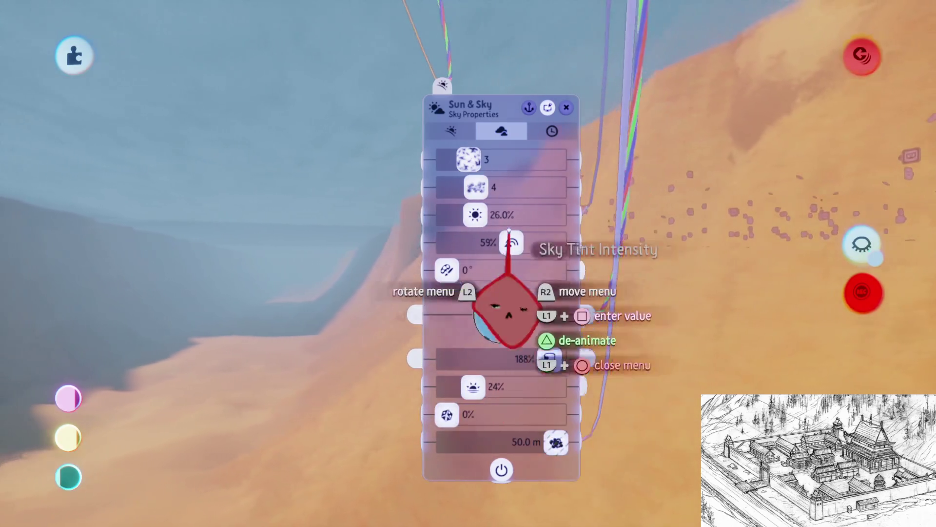
{"action": "left_click", "coordinate": [449, 131]}
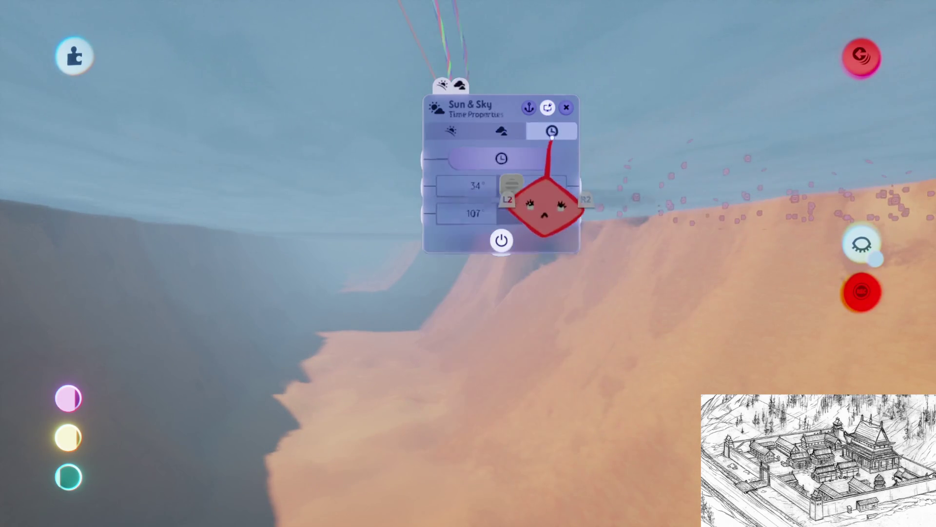
{"action": "key", "text": "Escape"}
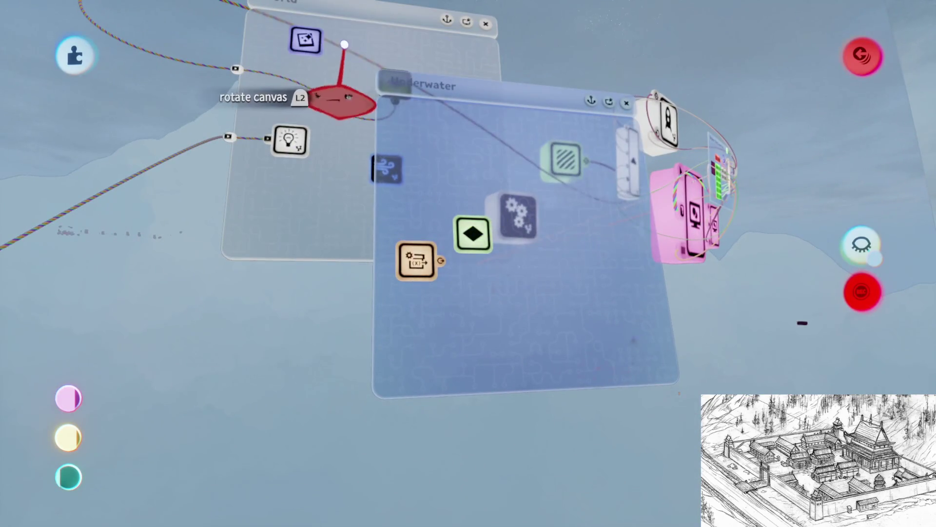
- In Grade & Effects' Colour Tinting, recolour the Shadows and Mid-Tones tint wheels
{"action": "left_click", "coordinate": [315, 56]}
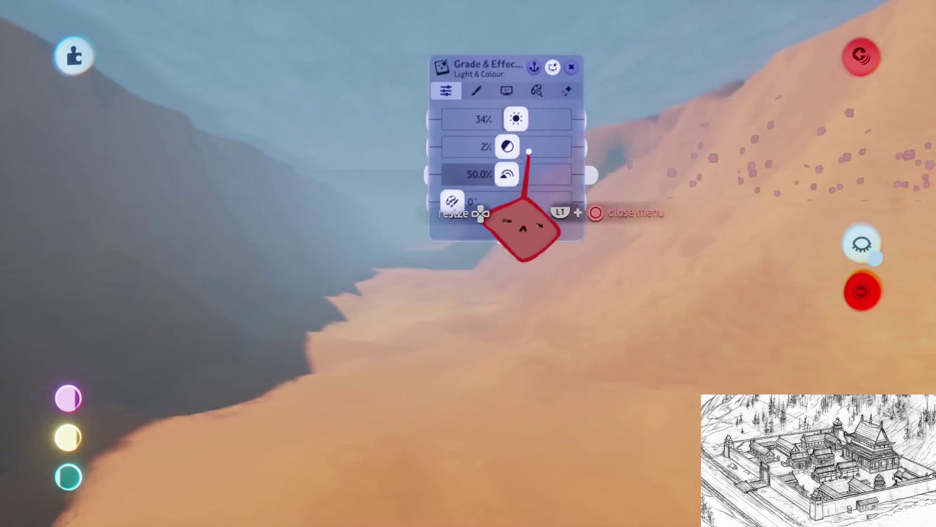
{"action": "left_click", "coordinate": [495, 184]}
{"action": "left_click", "coordinate": [519, 230]}
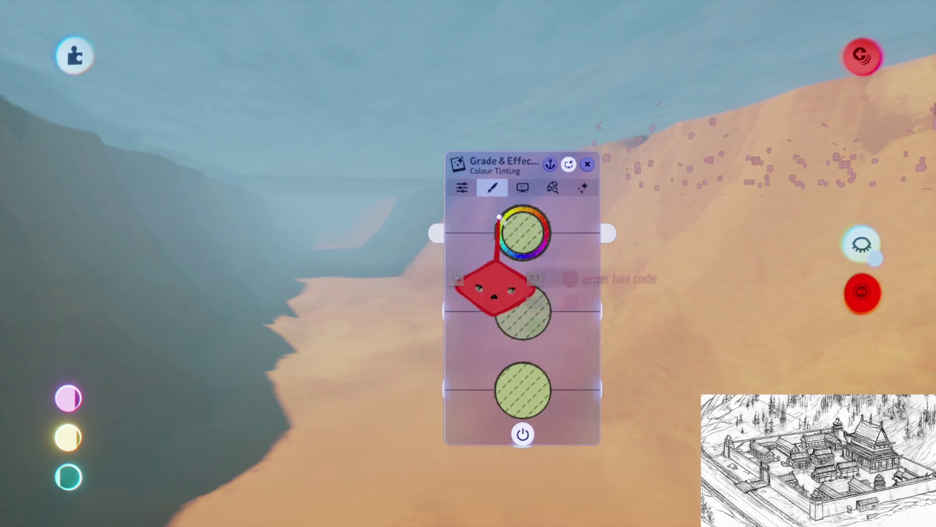
{"action": "left_click_drag", "start_coordinate": [516, 308], "coordinate": [516, 333]}
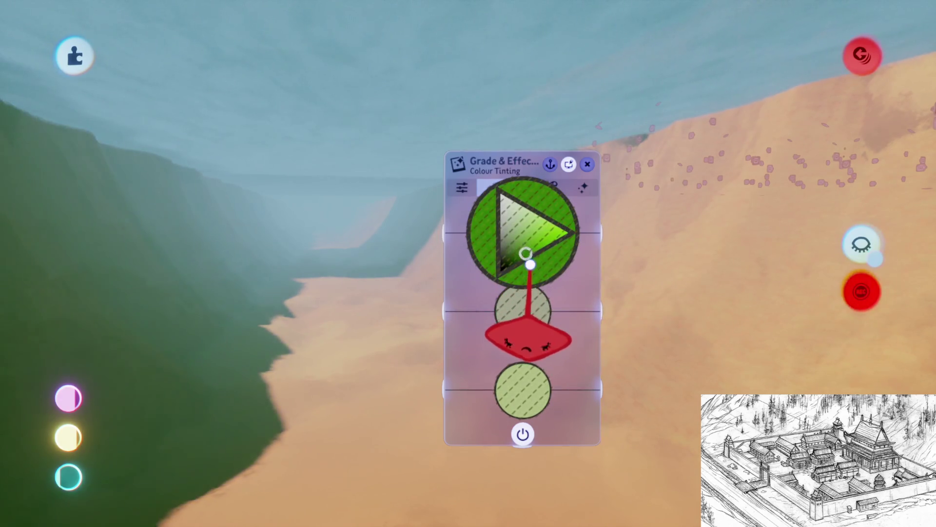
{"action": "mouse_move", "coordinate": [517, 310]}
{"action": "left_mouse_down"}
{"action": "mouse_move", "coordinate": [551, 314]}
{"action": "mouse_move", "coordinate": [537, 333]}
{"action": "mouse_move", "coordinate": [537, 320]}
{"action": "left_mouse_up"}
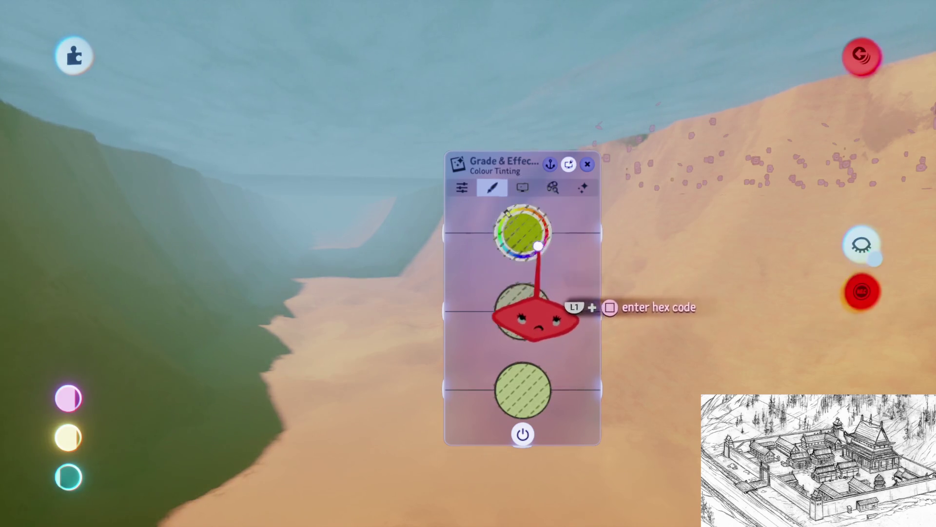
{"action": "mouse_move", "coordinate": [506, 287]}
{"action": "left_mouse_down"}
{"action": "mouse_move", "coordinate": [531, 277]}
{"action": "mouse_move", "coordinate": [486, 298]}
{"action": "mouse_move", "coordinate": [522, 370]}
{"action": "mouse_move", "coordinate": [586, 311]}
{"action": "mouse_move", "coordinate": [575, 345]}
{"action": "mouse_move", "coordinate": [559, 342]}
{"action": "mouse_move", "coordinate": [553, 376]}
{"action": "left_mouse_up"}
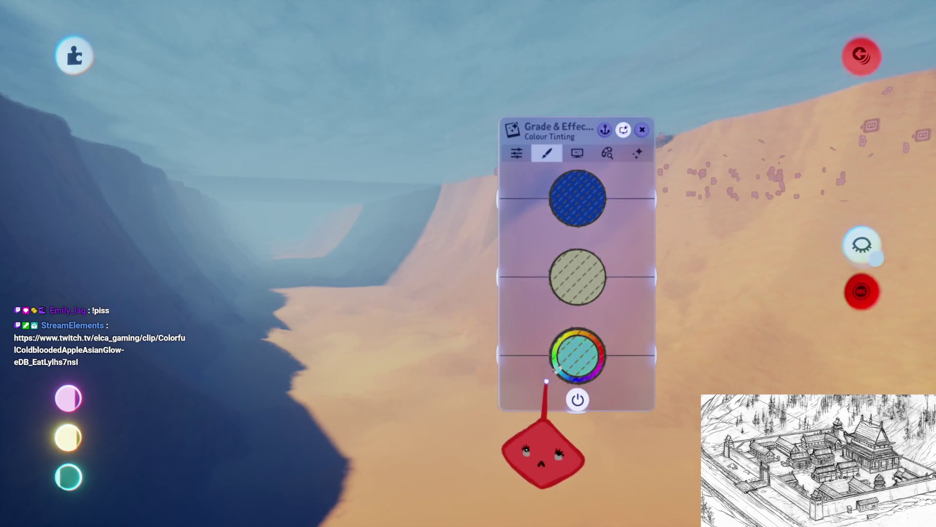
{"action": "mouse_move", "coordinate": [571, 355]}
{"action": "left_mouse_down"}
{"action": "mouse_move", "coordinate": [606, 376]}
{"action": "mouse_move", "coordinate": [556, 341]}
{"action": "left_mouse_up"}
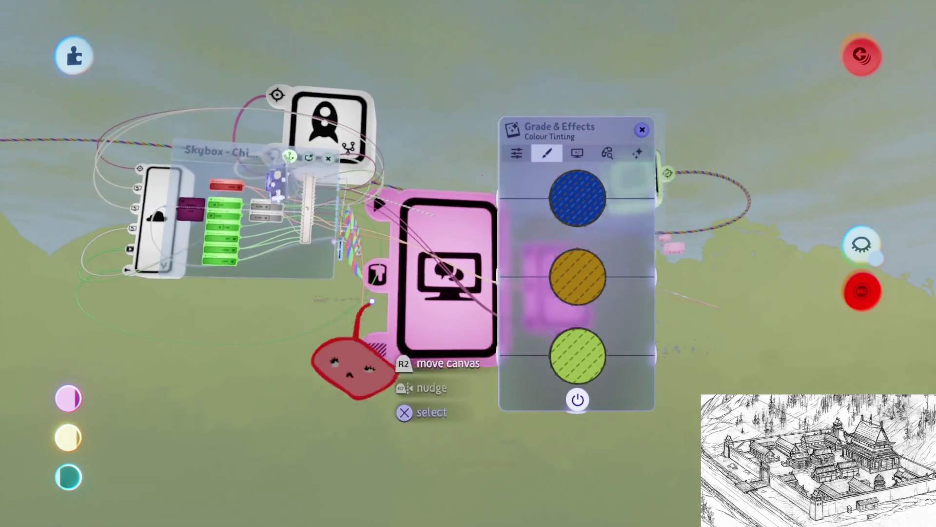
- Reopen Sun & Sky, enter 30 m for the Sky Properties Fog Range, and close it
{"action": "left_click", "coordinate": [341, 361]}
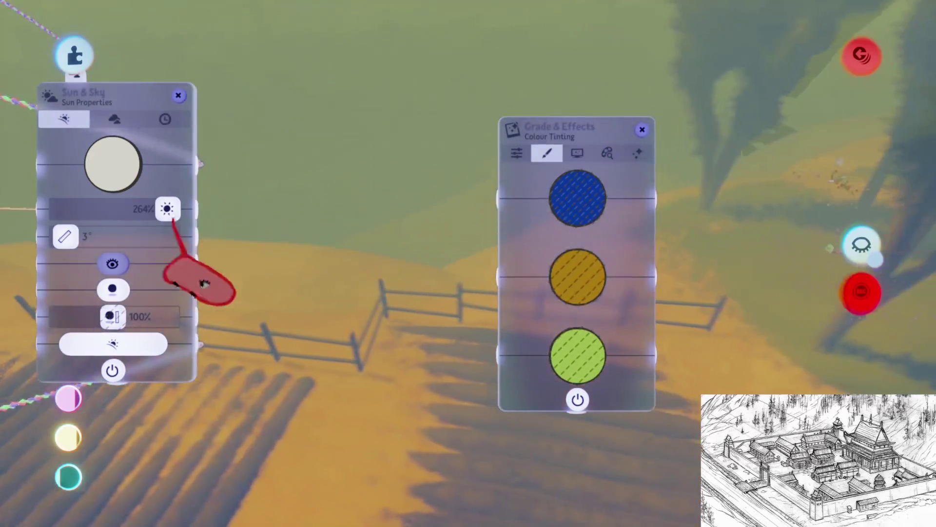
{"action": "key", "text": "Tab"}
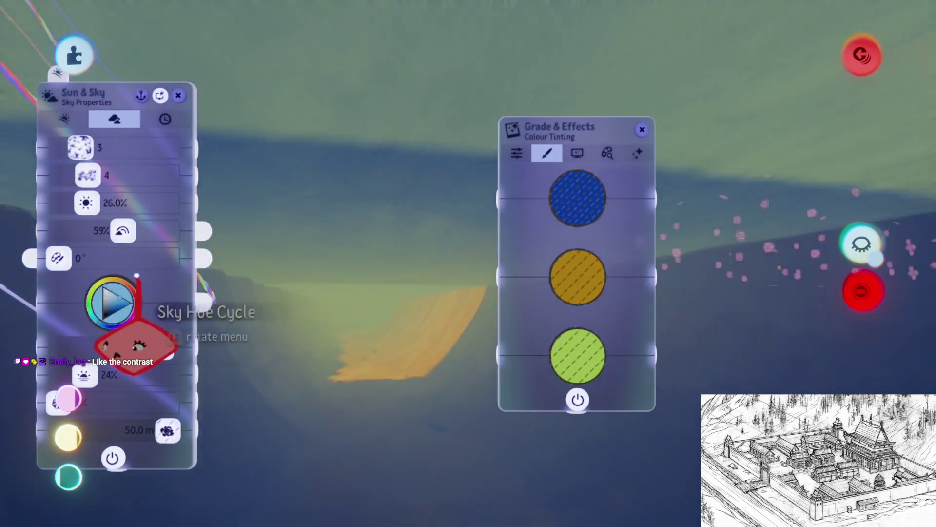
{"action": "mouse_move", "coordinate": [114, 215]}
{"action": "left_mouse_down"}
{"action": "mouse_move", "coordinate": [400, 214]}
{"action": "mouse_move", "coordinate": [396, 161]}
{"action": "left_mouse_up"}
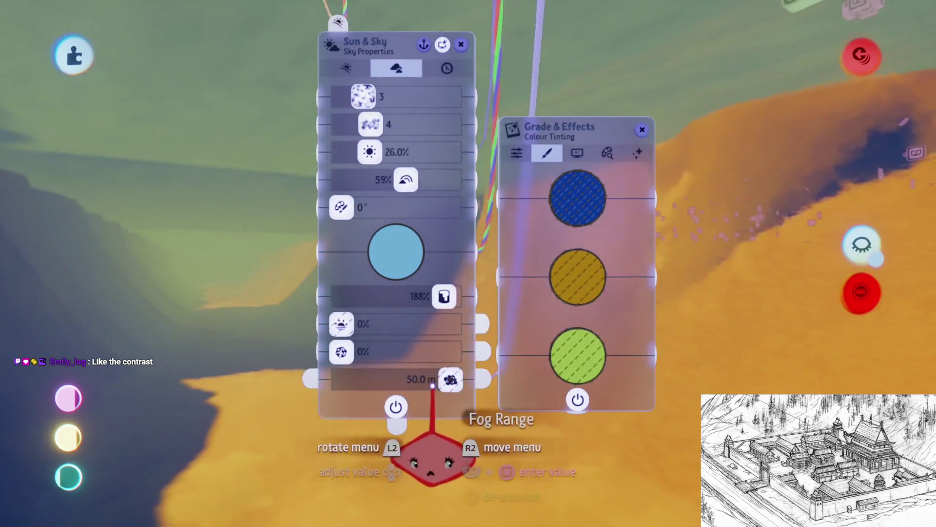
{"action": "left_click", "coordinate": [449, 371]}
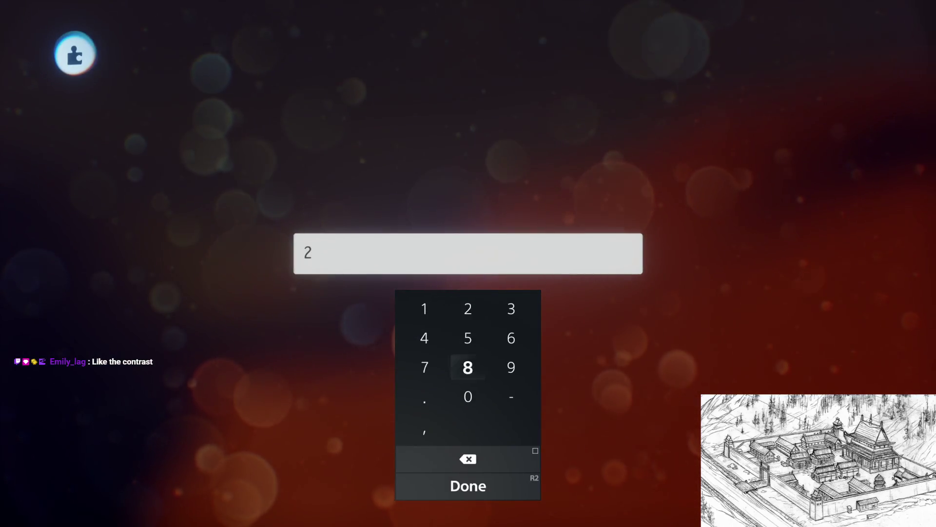
{"action": "type", "text": "0.0"}
{"action": "key", "text": "Return"}
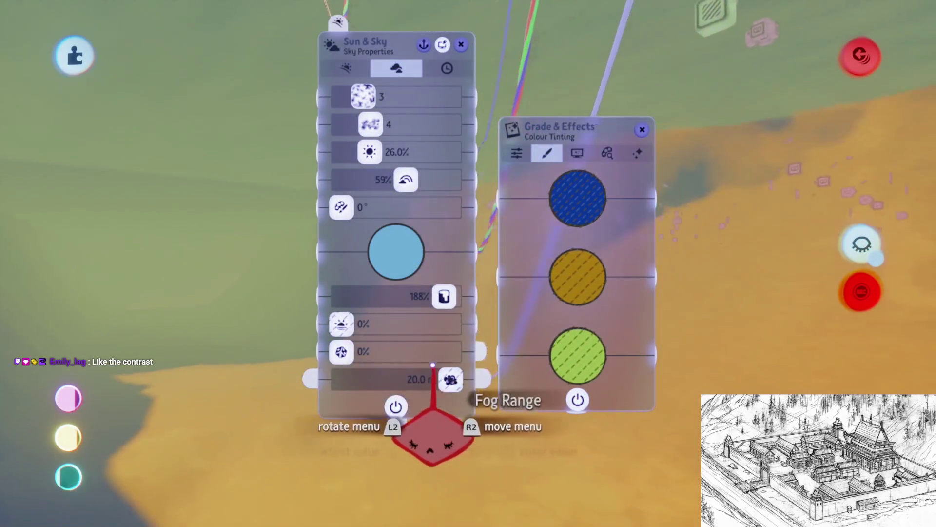
{"action": "left_click", "coordinate": [435, 365]}
{"action": "type", "text": "3,3"}
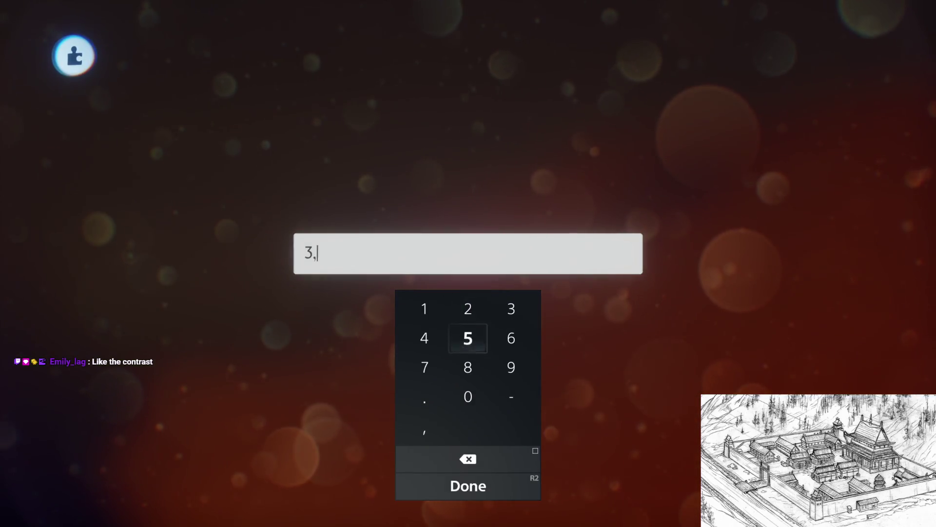
{"action": "key", "text": "Return"}
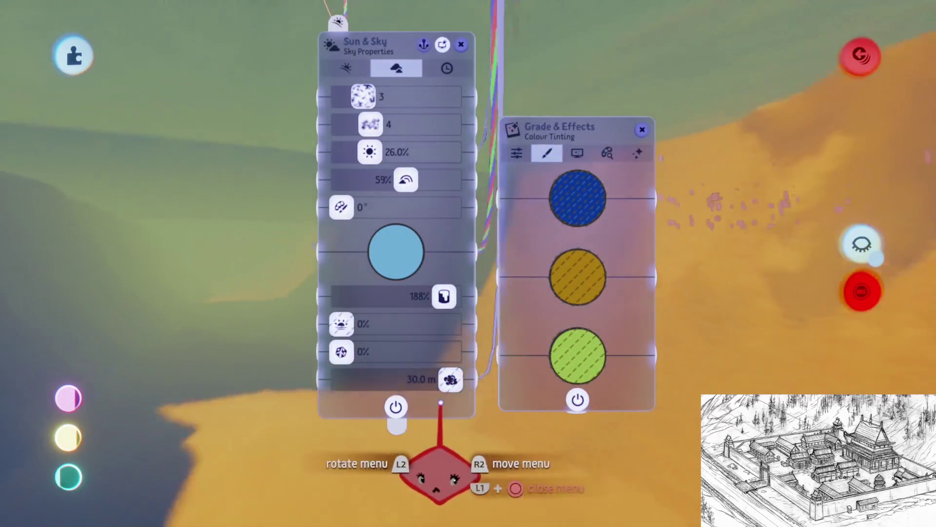
{"action": "key", "text": "Escape"}
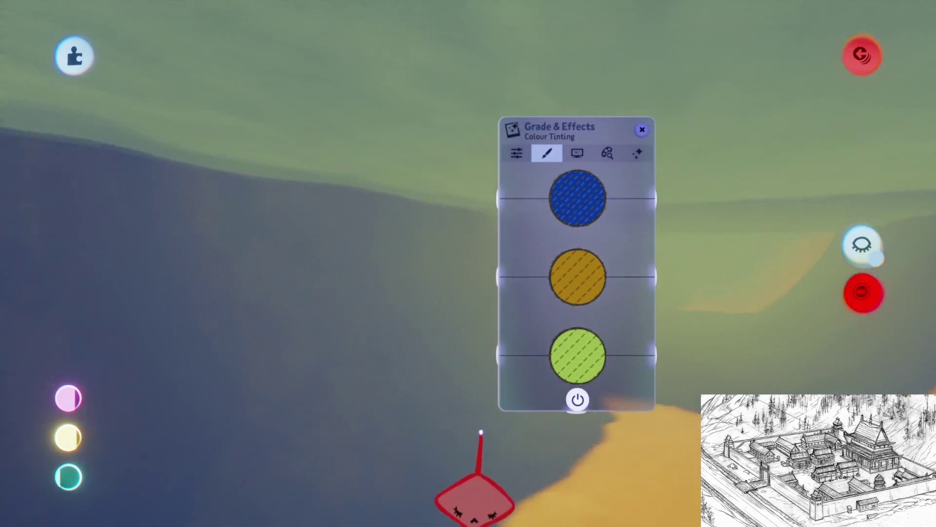
- Raise the vignette to about 27.5% and set the third effect and Sharpen/Blur to 0%
{"action": "left_click", "coordinate": [596, 194]}
{"action": "key", "text": "Escape"}
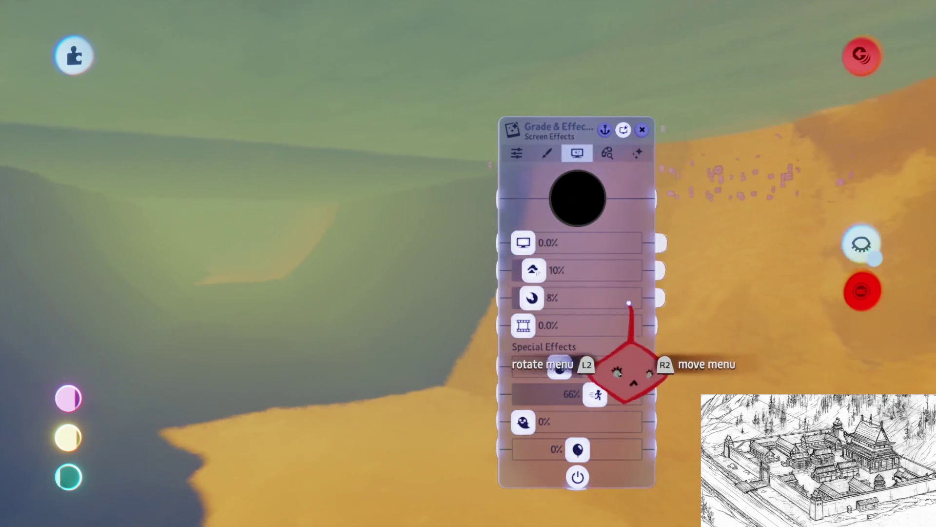
{"action": "left_click_drag", "start_coordinate": [524, 314], "coordinate": [553, 309]}
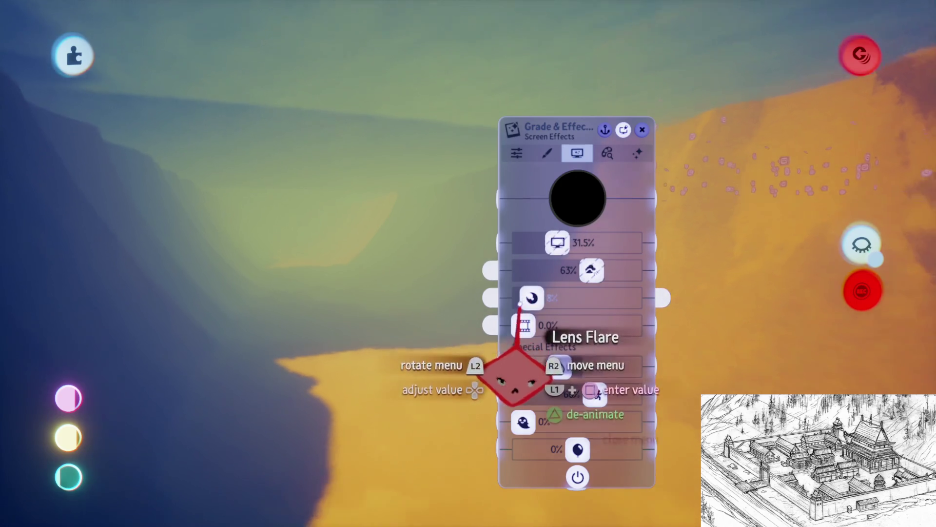
{"action": "left_click_drag", "start_coordinate": [520, 305], "coordinate": [512, 303]}
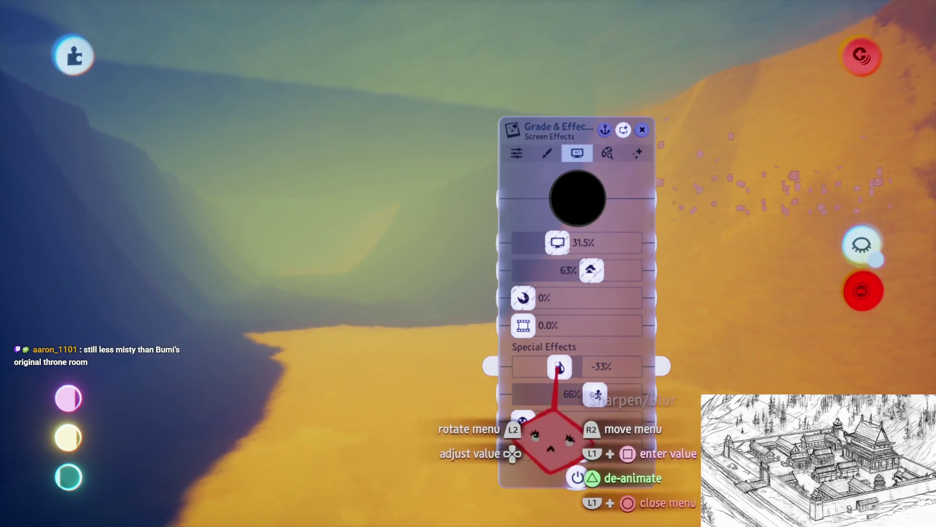
{"action": "left_click_drag", "start_coordinate": [560, 367], "coordinate": [600, 366]}
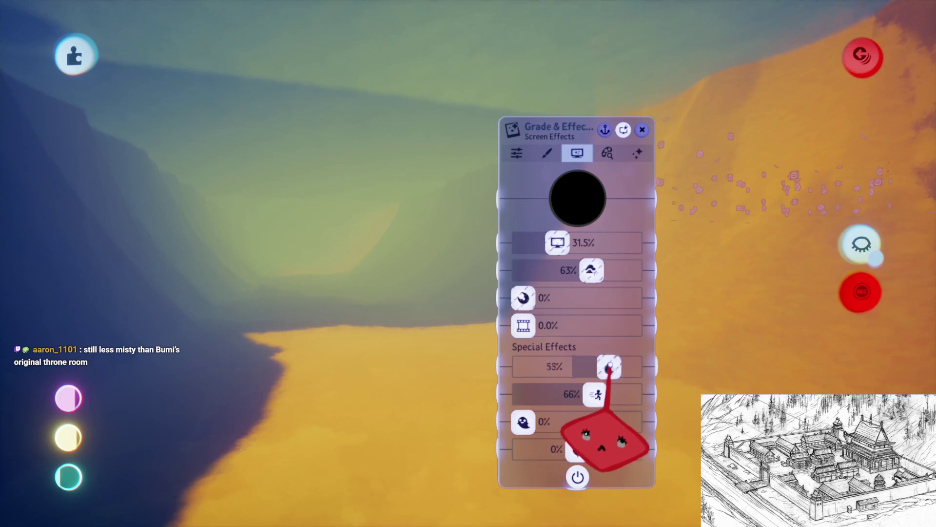
{"action": "left_click_drag", "start_coordinate": [579, 369], "coordinate": [578, 368]}
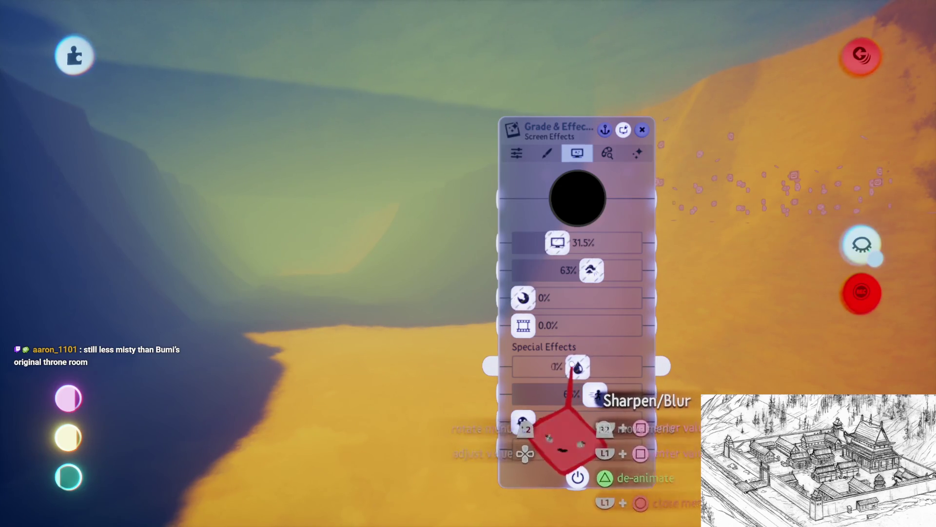
- Lower the grade's contrast to about -43% in the light and colour settings
{"action": "left_click", "coordinate": [617, 157]}
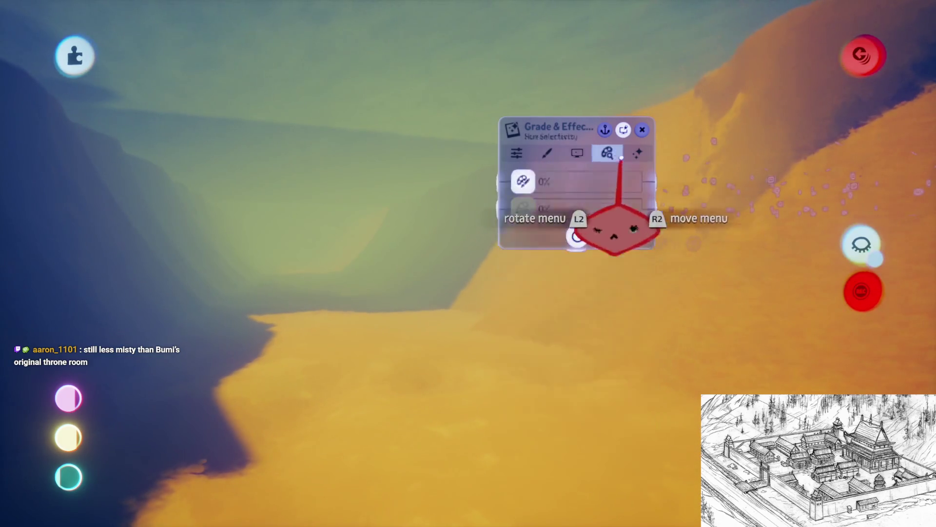
{"action": "left_click", "coordinate": [517, 155]}
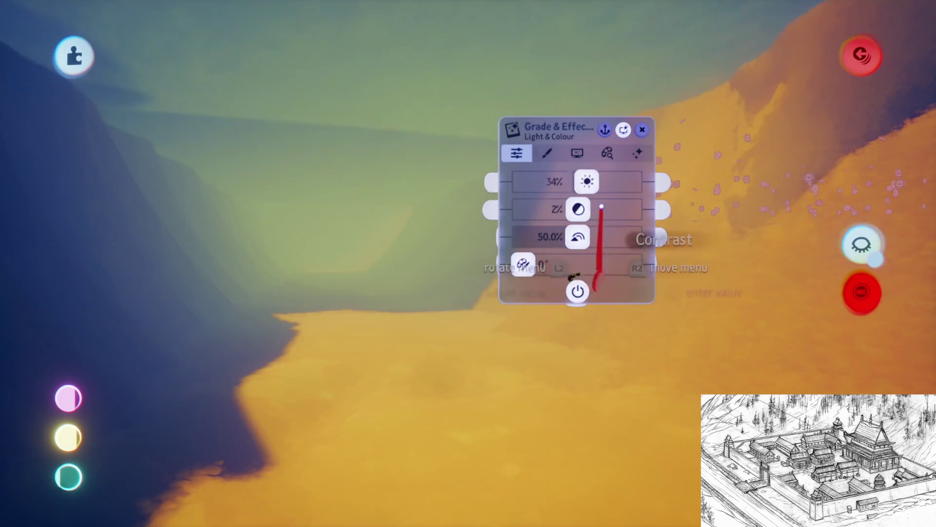
{"action": "left_click", "coordinate": [601, 196]}
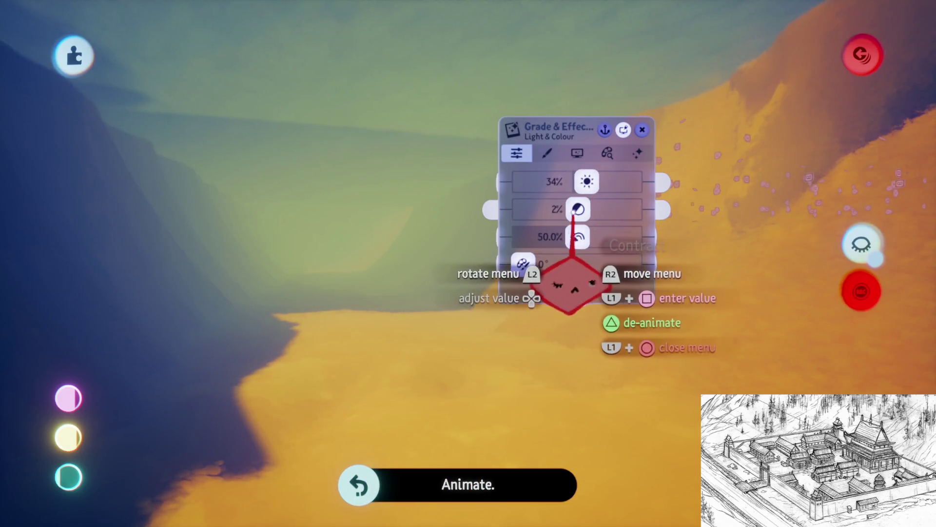
{"action": "left_click_drag", "start_coordinate": [554, 279], "coordinate": [556, 283]}
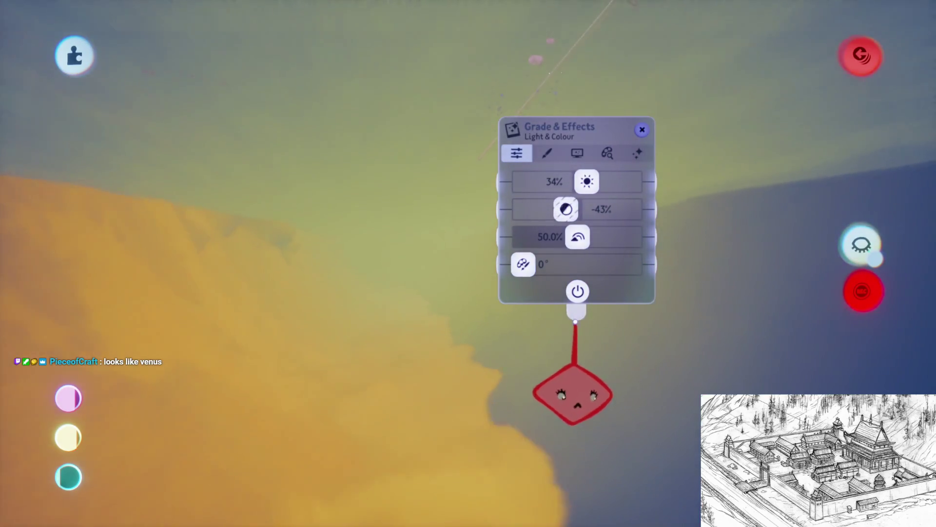
{"action": "key", "text": "Escape"}
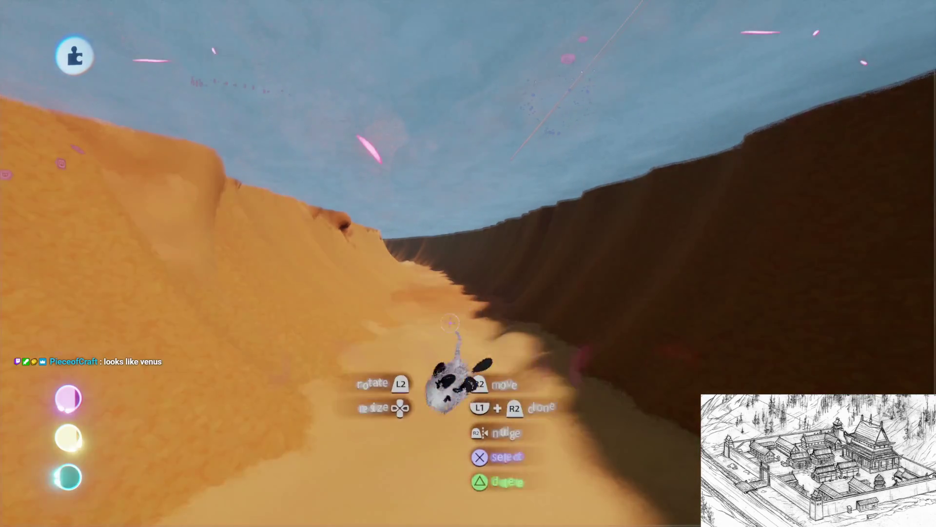
- Bring up the scene options and start Play Mode to test the graded canyon
{"action": "key", "text": "Escape"}
{"action": "left_click", "coordinate": [259, 370]}
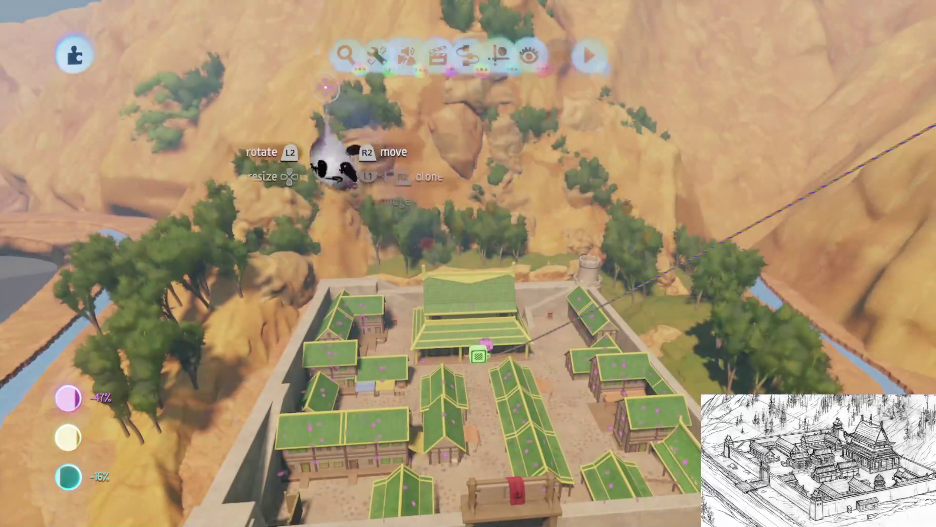
- Test Aang climbing the village wall, return to editing, and open the stamp search
{"action": "left_click", "coordinate": [271, 61]}
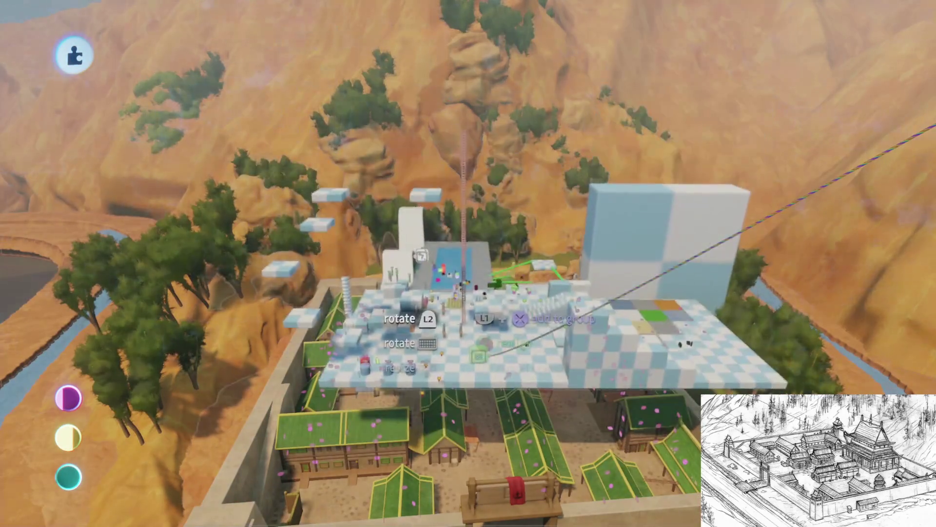
{"action": "key", "text": "Escape"}
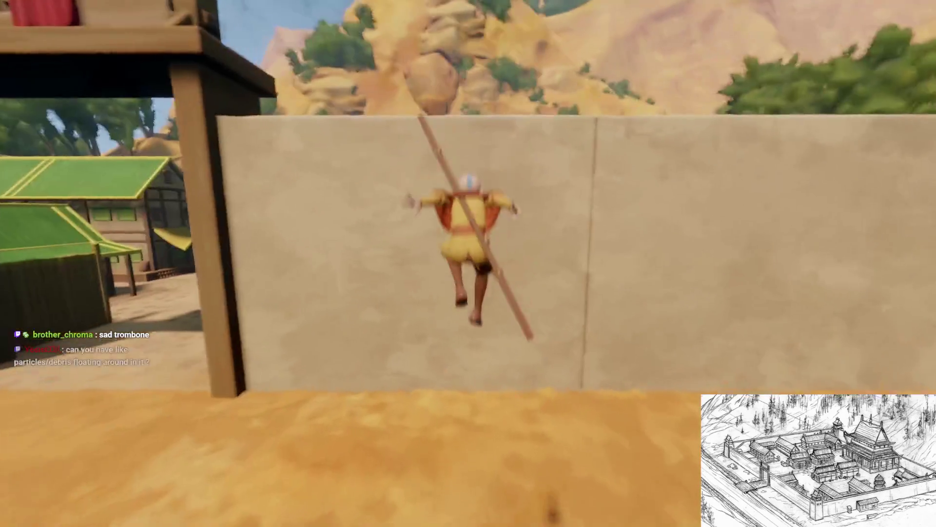
{"action": "key", "text": "Escape"}
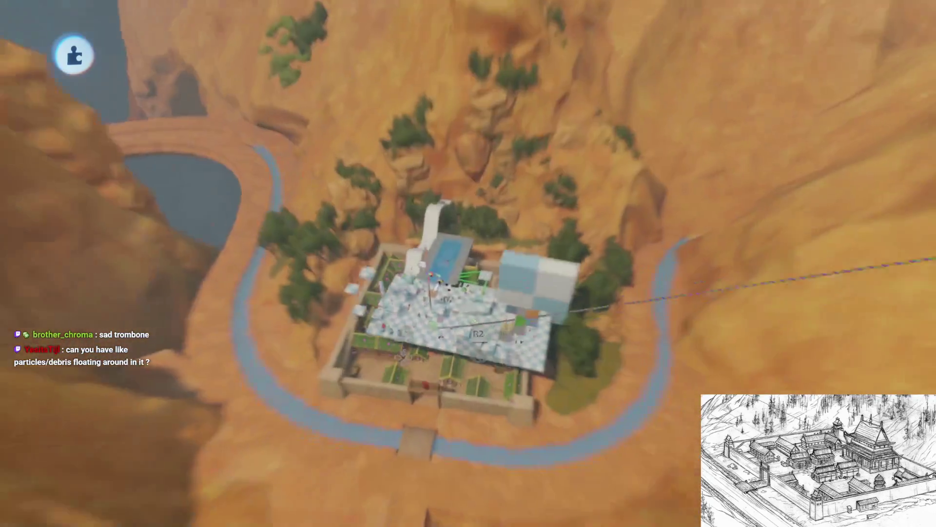
{"action": "key", "text": "Escape"}
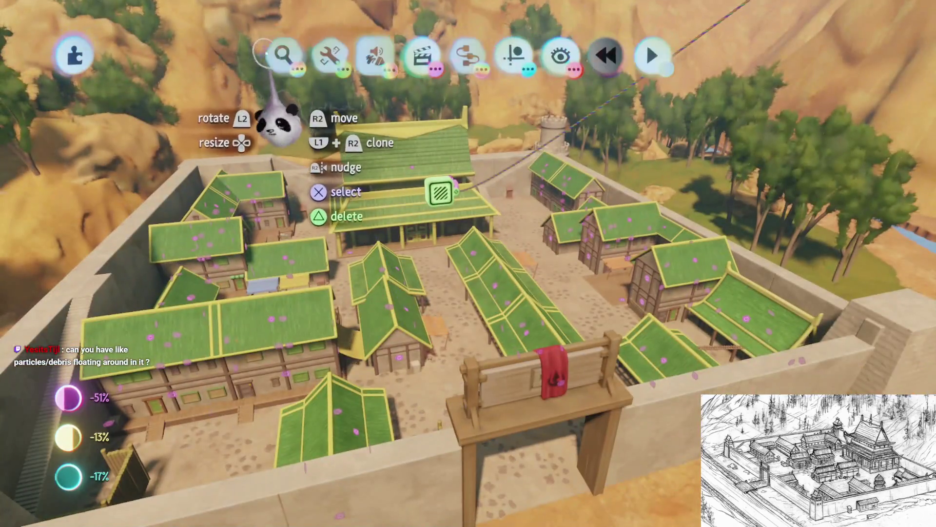
{"action": "left_click", "coordinate": [281, 53]}
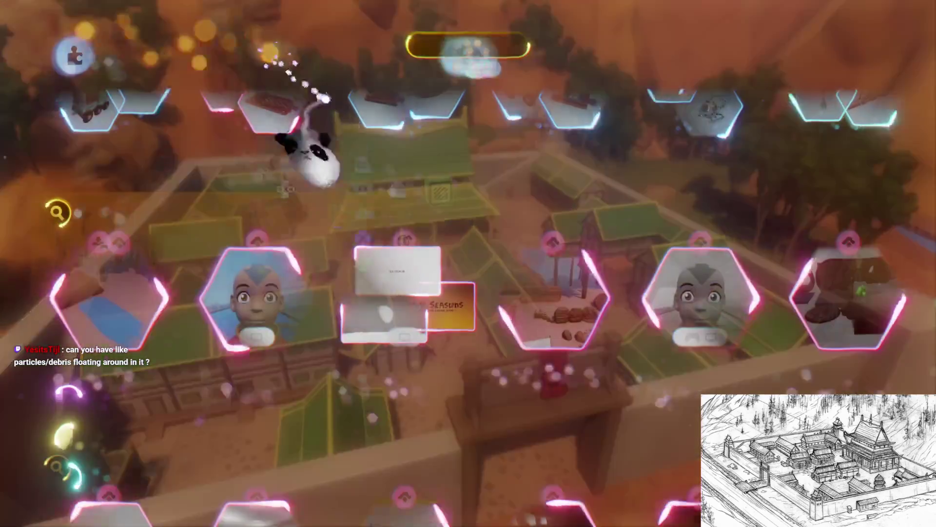
- Choose an element to stamp, then bring up scene options to playtest swimming underwater
{"action": "key", "text": "Escape"}
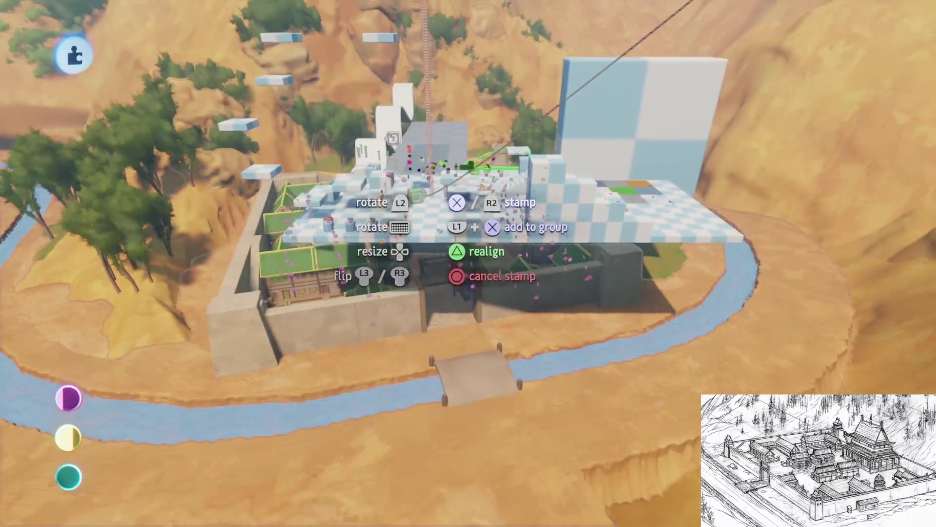
{"action": "key", "text": "Escape"}
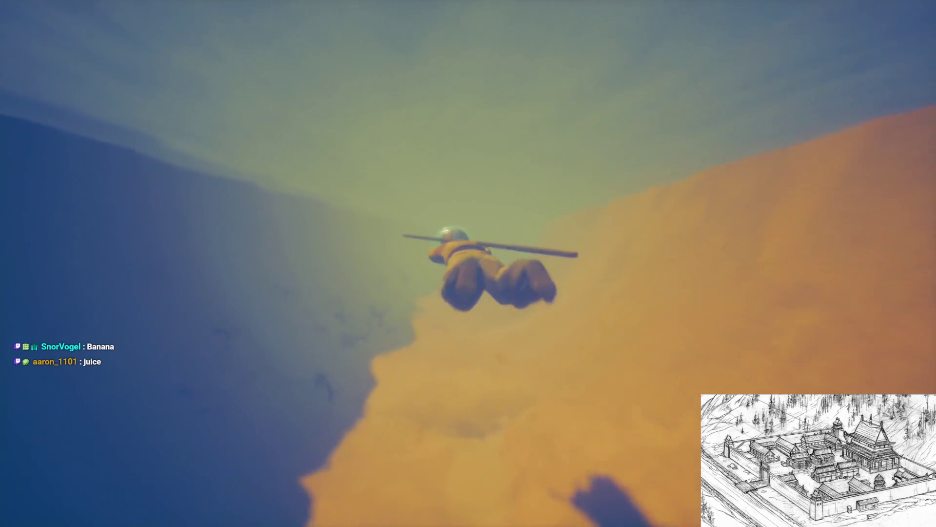
- Return to editing, review the Sun & Sky Sky Properties, then open the Haru's Village scene menu
{"action": "key", "text": "Escape"}
{"action": "left_click", "coordinate": [225, 372]}
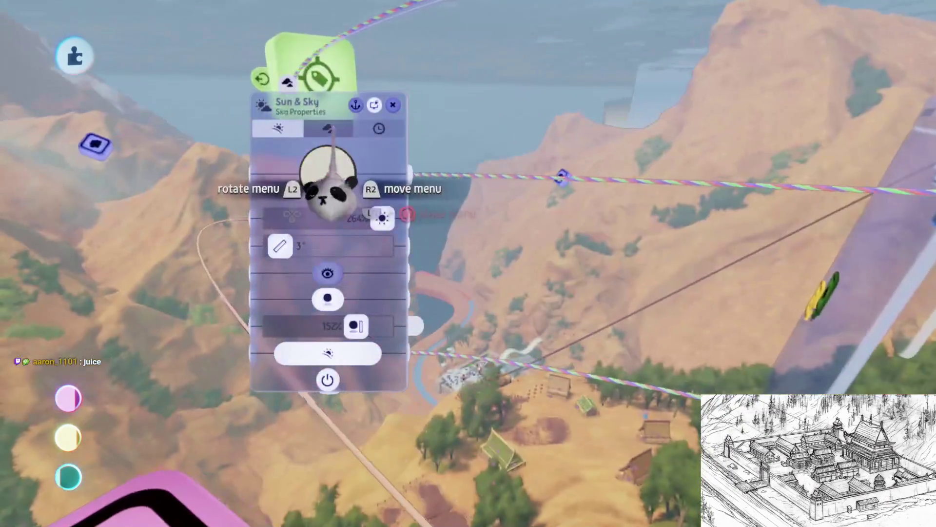
{"action": "left_click", "coordinate": [328, 129]}
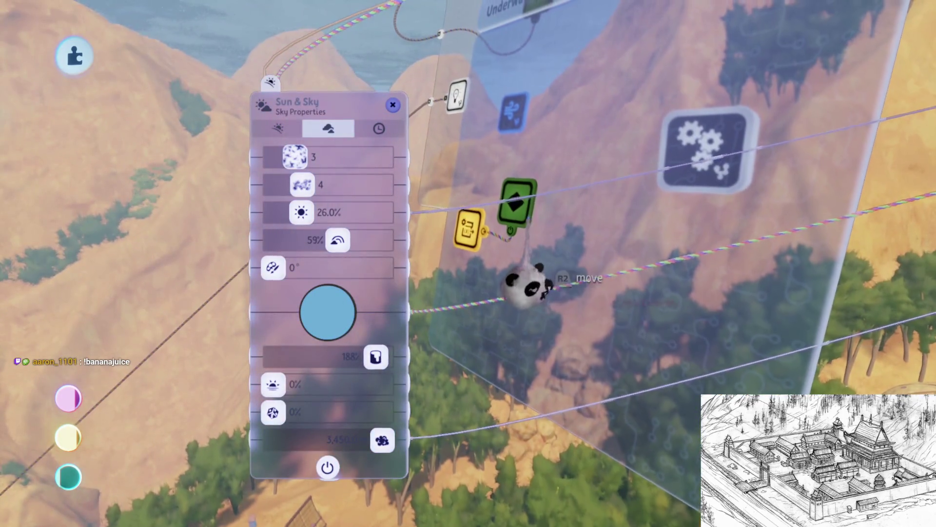
{"action": "key", "text": "Escape"}
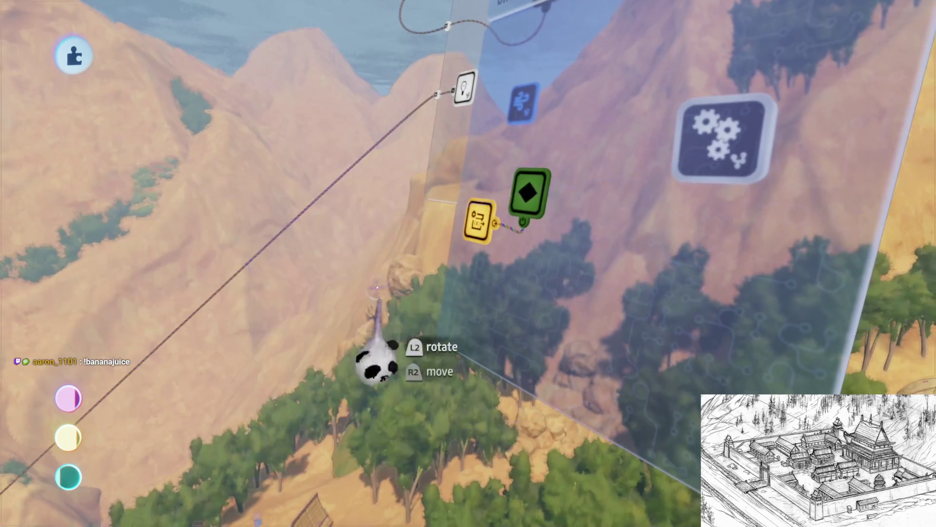
{"action": "key", "text": "Escape"}
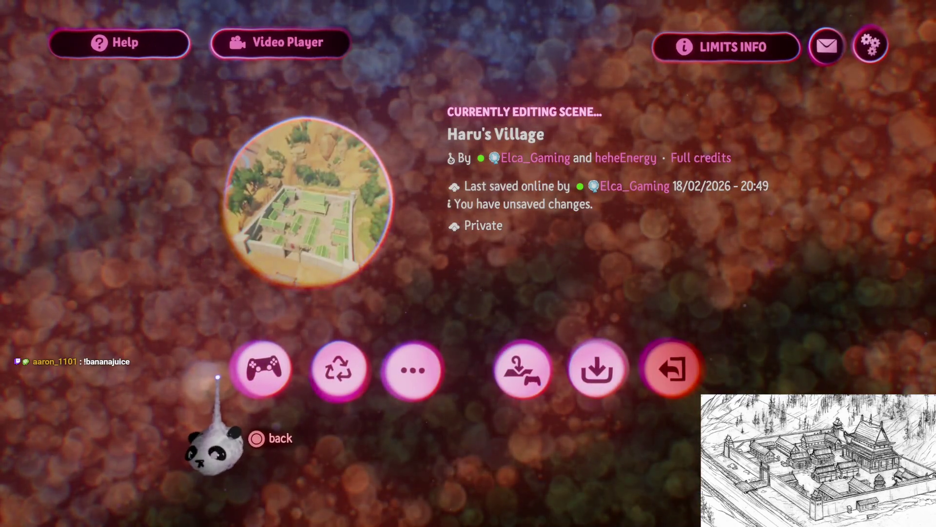
- Play-test Haru's Village, walking bubble-helmeted Aang up the underwater dune, then pause
{"action": "left_click", "coordinate": [262, 370]}
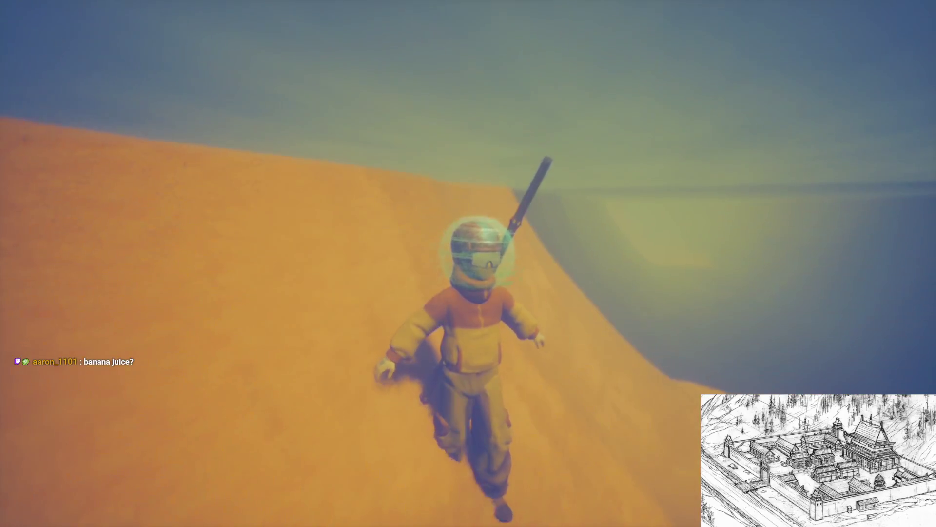
{"action": "key", "text": "Escape"}
- Return to edit mode and turn on Preview Invisibility in the View menu
{"action": "left_click", "coordinate": [227, 367]}
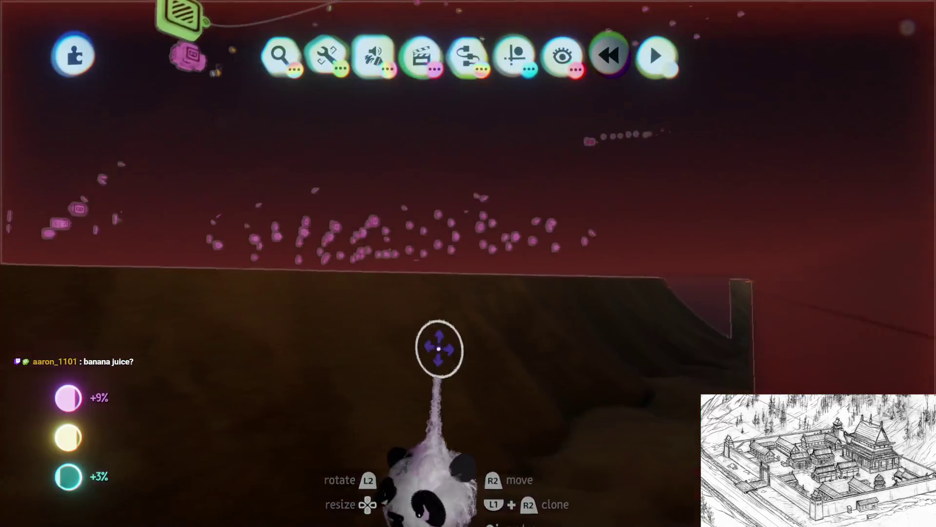
{"action": "left_click", "coordinate": [561, 55]}
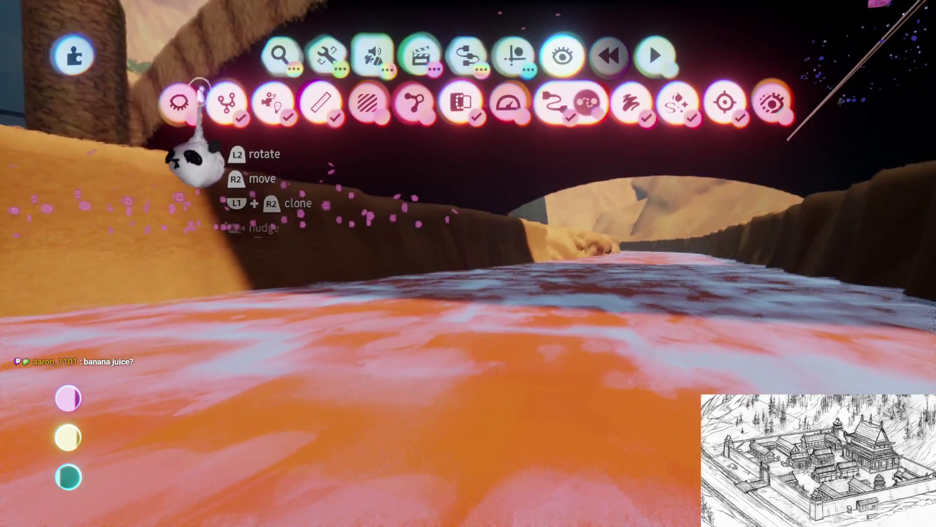
{"action": "left_click", "coordinate": [178, 102]}
- Turn the camera to look down the river and start a new painting
{"action": "mouse_move", "coordinate": [178, 103]}
{"action": "left_mouse_down"}
{"action": "mouse_move", "coordinate": [455, 299]}
{"action": "mouse_move", "coordinate": [460, 329]}
{"action": "mouse_move", "coordinate": [476, 324]}
{"action": "mouse_move", "coordinate": [460, 154]}
{"action": "left_mouse_up"}
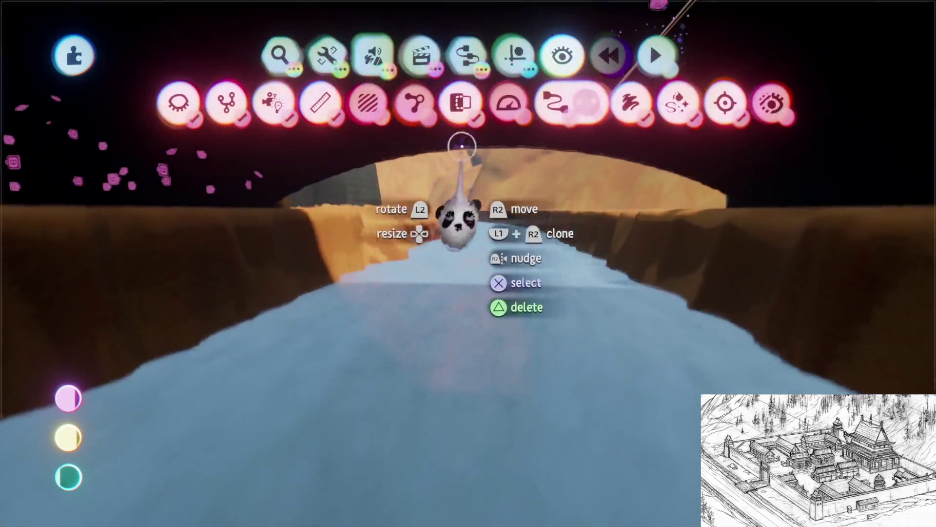
{"action": "left_click", "coordinate": [374, 55]}
{"action": "left_click", "coordinate": [324, 100]}
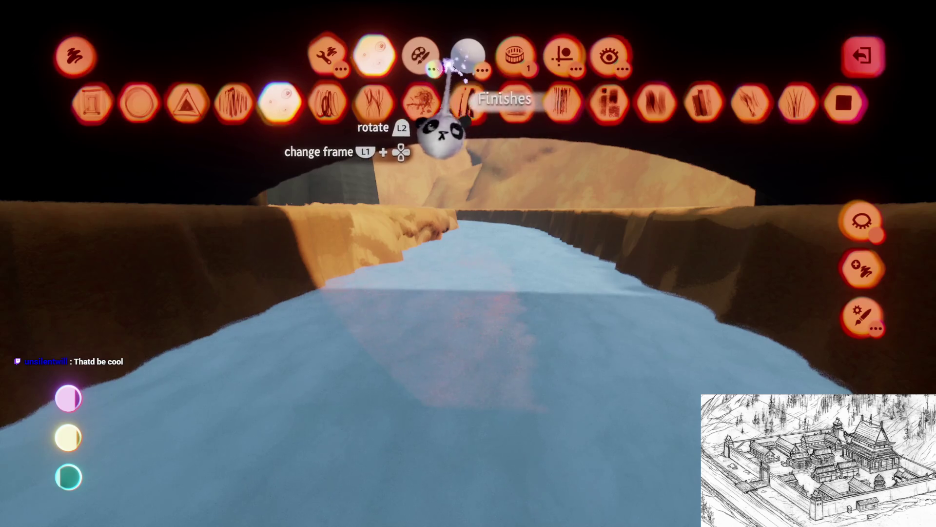
- Pick a grey shade from the white swatch, choose a guide, and paint a curving stroke across the river
{"action": "left_click", "coordinate": [430, 63]}
{"action": "left_click", "coordinate": [330, 99]}
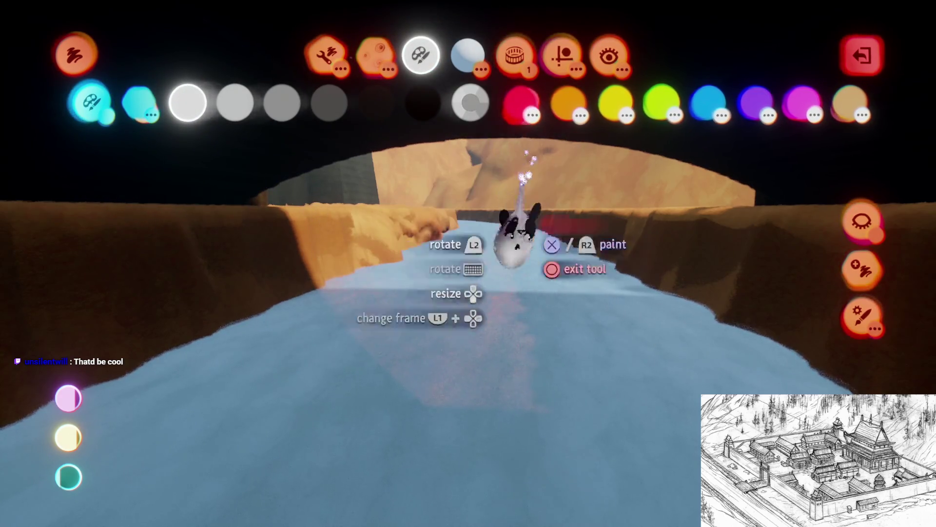
{"action": "left_click", "coordinate": [557, 55]}
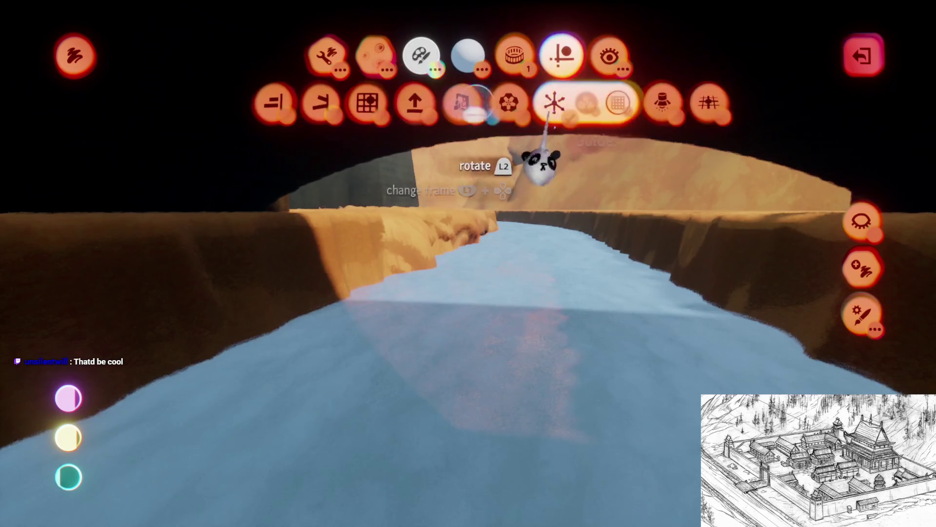
{"action": "left_click", "coordinate": [534, 117]}
{"action": "mouse_move", "coordinate": [424, 317]}
{"action": "left_mouse_down"}
{"action": "mouse_move", "coordinate": [393, 224]}
{"action": "mouse_move", "coordinate": [432, 346]}
{"action": "mouse_move", "coordinate": [409, 278]}
{"action": "mouse_move", "coordinate": [508, 449]}
{"action": "mouse_move", "coordinate": [360, 341]}
{"action": "mouse_move", "coordinate": [417, 442]}
{"action": "mouse_move", "coordinate": [393, 464]}
{"action": "mouse_move", "coordinate": [478, 345]}
{"action": "mouse_move", "coordinate": [376, 368]}
{"action": "mouse_move", "coordinate": [550, 326]}
{"action": "mouse_move", "coordinate": [324, 324]}
{"action": "mouse_move", "coordinate": [383, 303]}
{"action": "mouse_move", "coordinate": [319, 274]}
{"action": "mouse_move", "coordinate": [364, 332]}
{"action": "mouse_move", "coordinate": [277, 309]}
{"action": "mouse_move", "coordinate": [184, 216]}
{"action": "mouse_move", "coordinate": [293, 325]}
{"action": "mouse_move", "coordinate": [426, 230]}
{"action": "mouse_move", "coordinate": [476, 412]}
{"action": "mouse_move", "coordinate": [286, 309]}
{"action": "mouse_move", "coordinate": [475, 205]}
{"action": "mouse_move", "coordinate": [501, 397]}
{"action": "mouse_move", "coordinate": [396, 366]}
{"action": "mouse_move", "coordinate": [429, 387]}
{"action": "mouse_move", "coordinate": [453, 363]}
{"action": "left_mouse_up"}
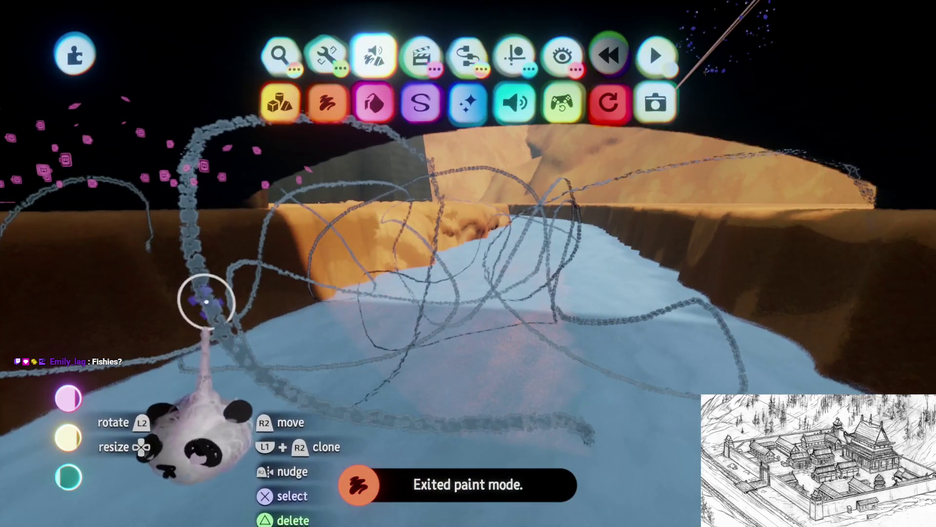
- Set the brush shape to circle and bring up the grey painting's Coat Properties
{"action": "mouse_move", "coordinate": [320, 351]}
{"action": "left_mouse_down"}
{"action": "mouse_move", "coordinate": [278, 209]}
{"action": "mouse_move", "coordinate": [338, 205]}
{"action": "left_mouse_up"}
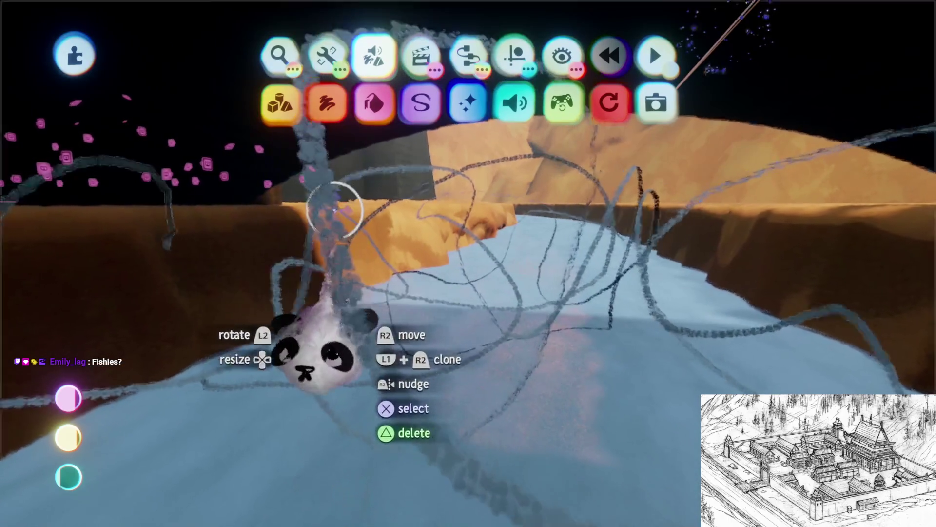
{"action": "left_click", "coordinate": [371, 101]}
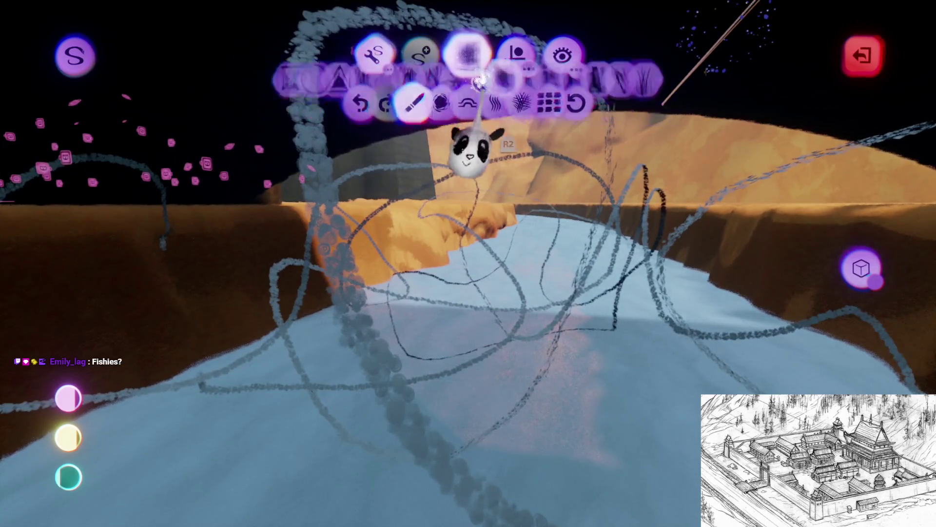
{"action": "left_click", "coordinate": [184, 110]}
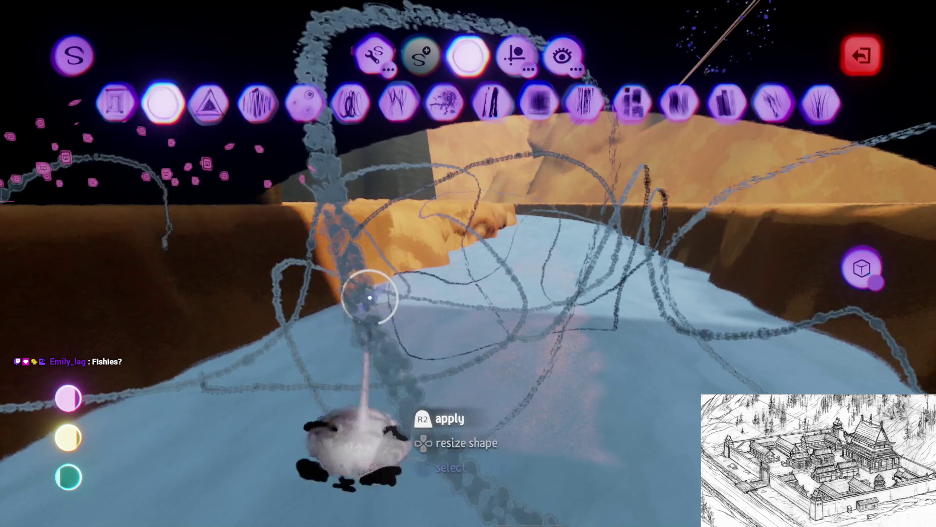
{"action": "key", "text": "t"}
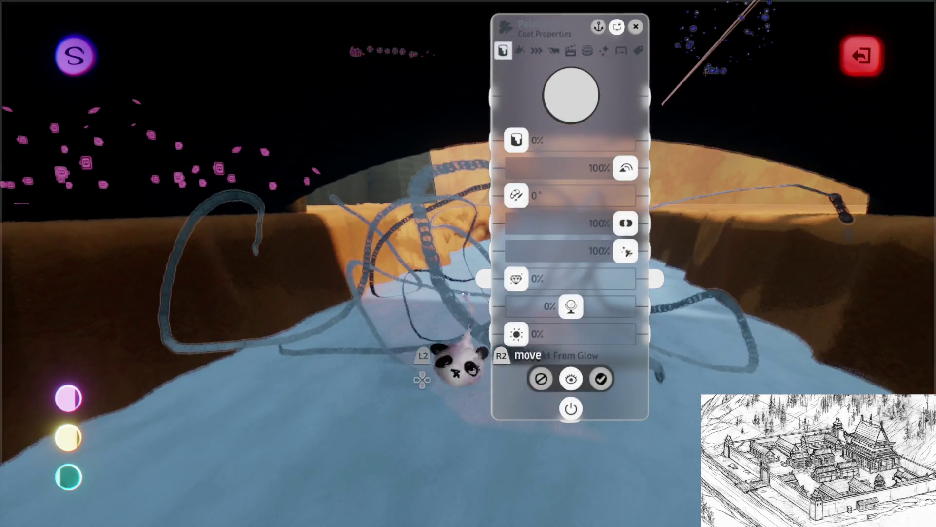
- Set coat waxiness/metalness to -100% and shininess to 100%, then thin strokes to sparse dots
{"action": "left_click_drag", "start_coordinate": [567, 306], "coordinate": [512, 334]}
{"action": "left_click_drag", "start_coordinate": [516, 278], "coordinate": [815, 344]}
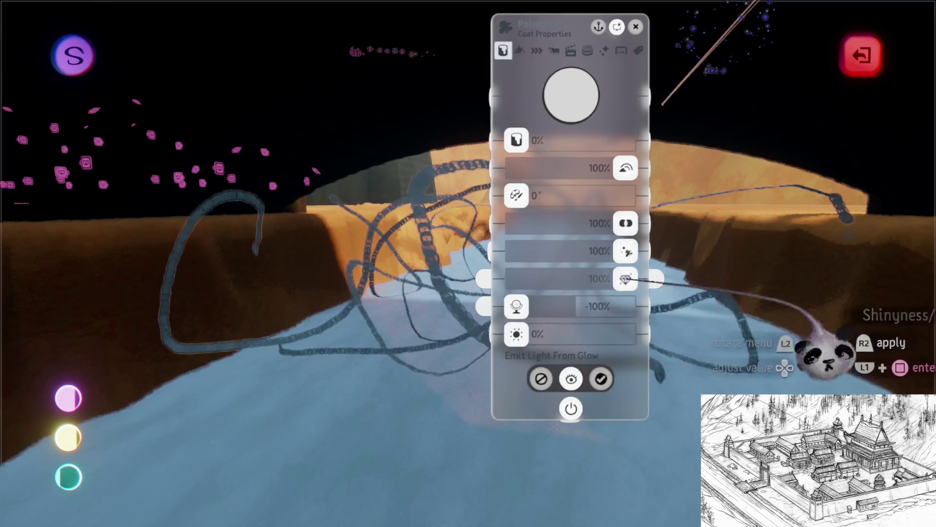
{"action": "key", "text": "Tab"}
{"action": "key", "text": "Tab"}
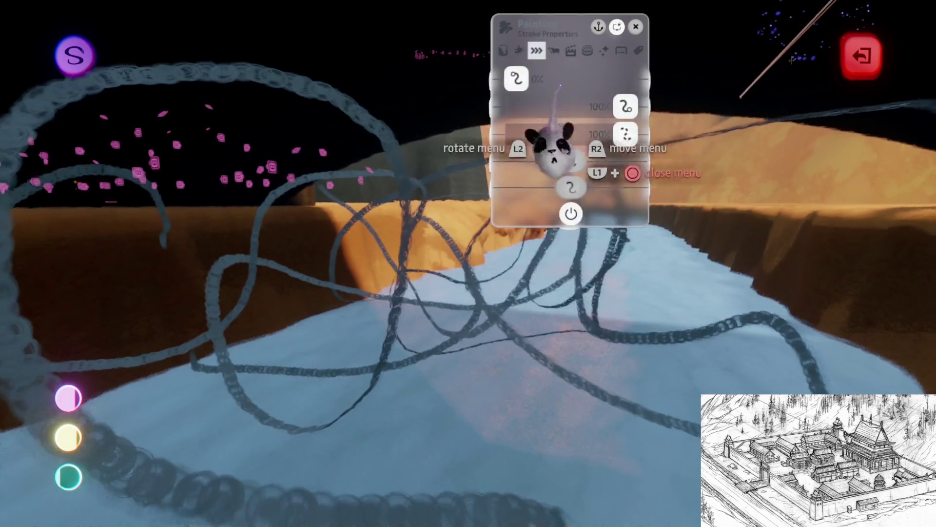
{"action": "left_click_drag", "start_coordinate": [629, 138], "coordinate": [535, 137]}
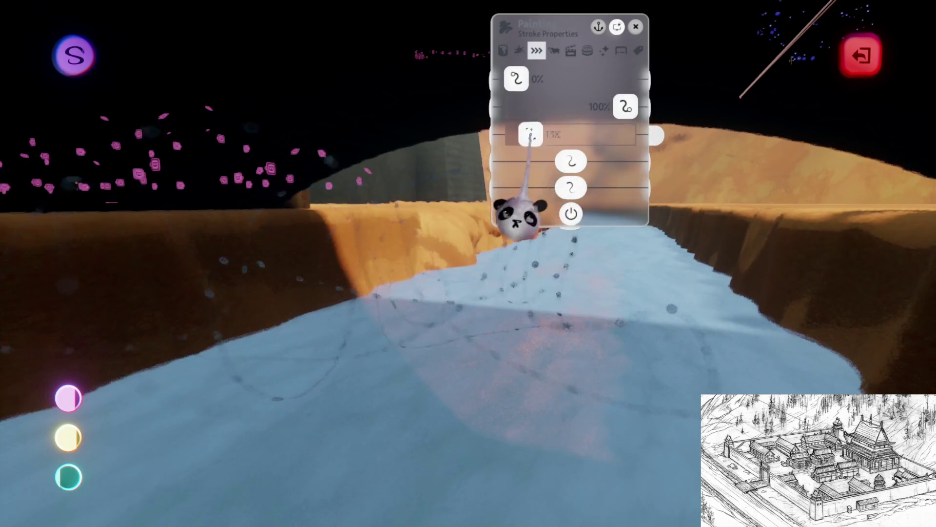
- Drop the third stroke setting to 0% and start the scene playing to preview it
{"action": "key", "text": "Tab"}
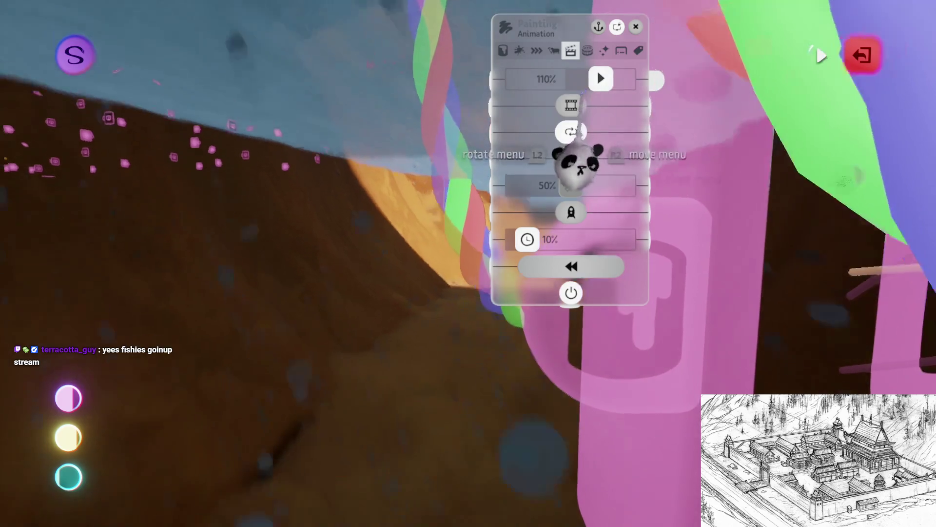
{"action": "key", "text": "Left"}
{"action": "key", "text": "Left"}
{"action": "left_click_drag", "start_coordinate": [525, 134], "coordinate": [517, 134]}
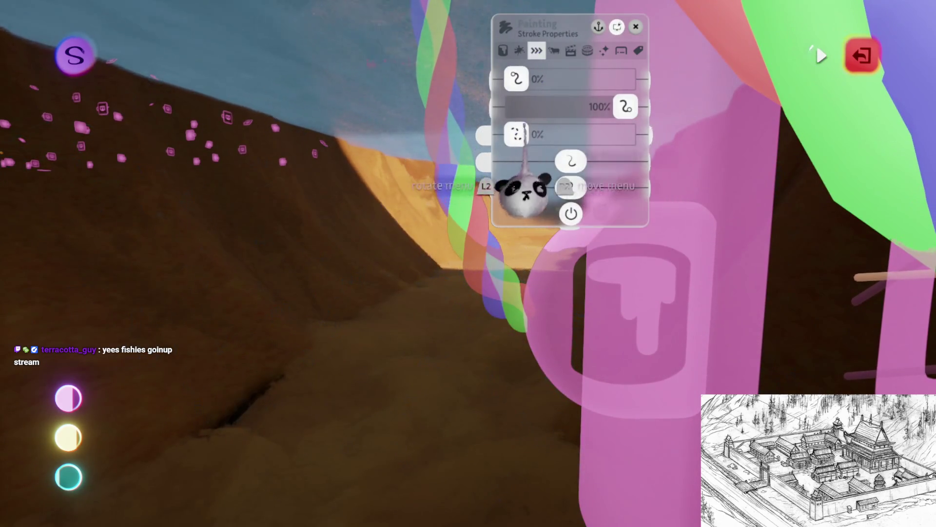
{"action": "key", "text": "space"}
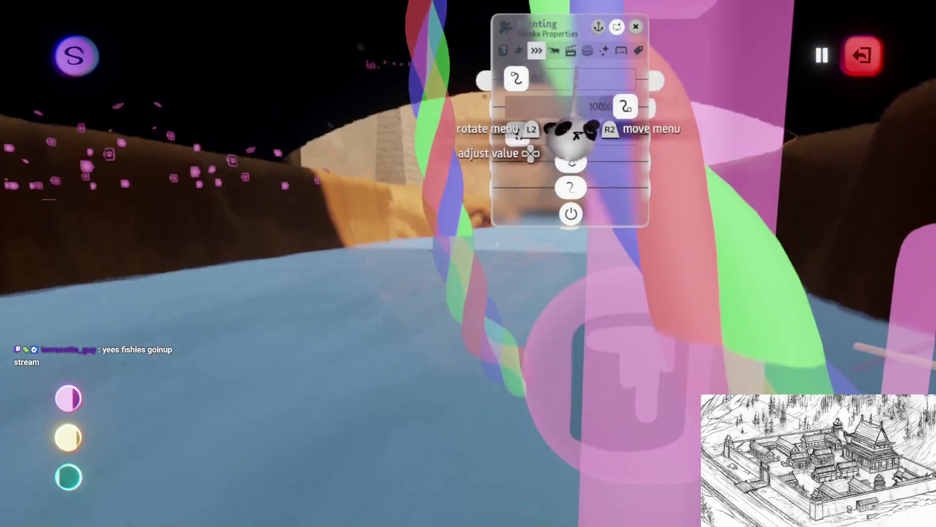
{"action": "left_click", "coordinate": [553, 50]}
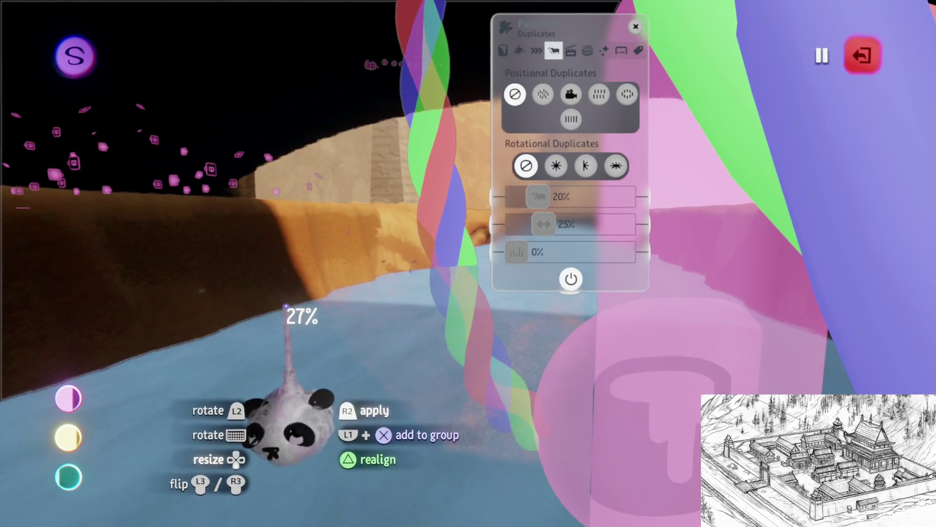
- Raise the painting's fleck impasto from 20% to 300%
{"action": "left_click", "coordinate": [519, 50]}
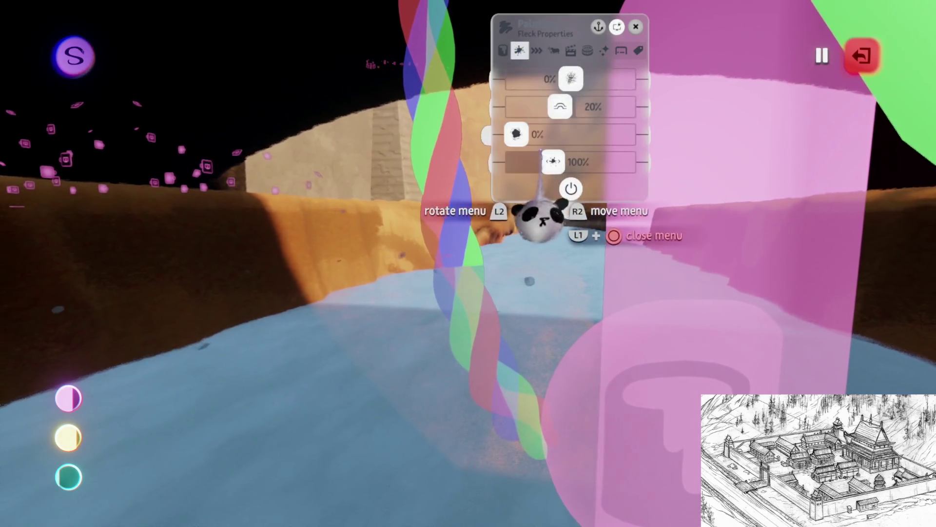
{"action": "mouse_move", "coordinate": [561, 168]}
{"action": "left_mouse_down"}
{"action": "mouse_move", "coordinate": [627, 163]}
{"action": "mouse_move", "coordinate": [710, 178]}
{"action": "left_mouse_up"}
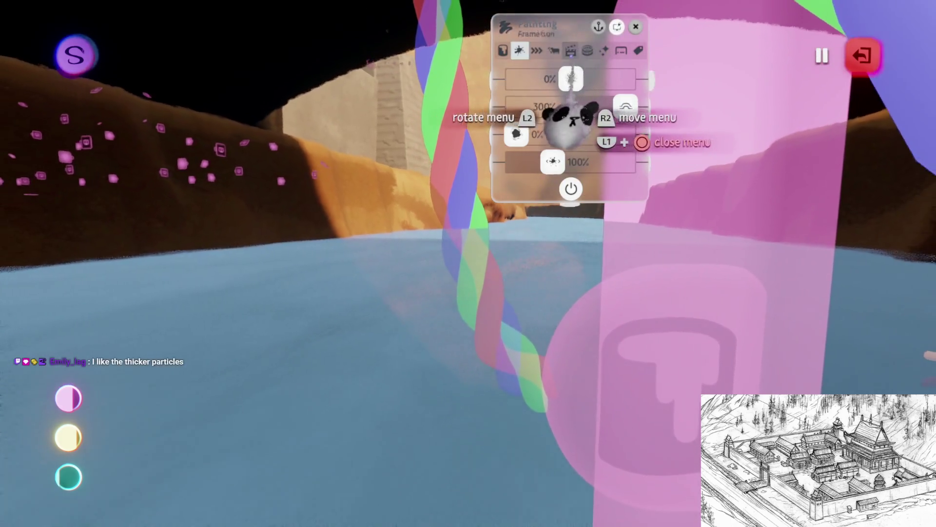
{"action": "left_click", "coordinate": [553, 51]}
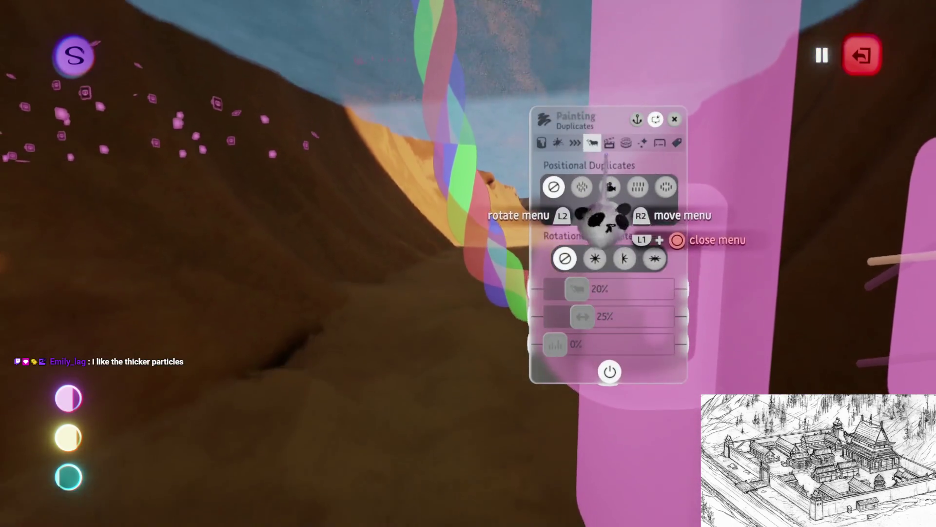
- Review the Animation and Duplicates settings, then lower coat glow from 8% to 7%
{"action": "left_click", "coordinate": [608, 144]}
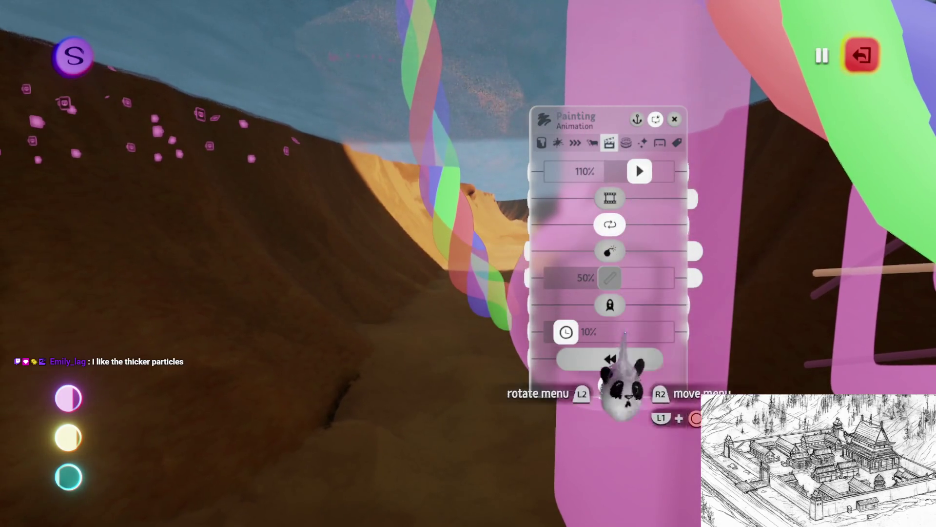
{"action": "key", "text": "Left"}
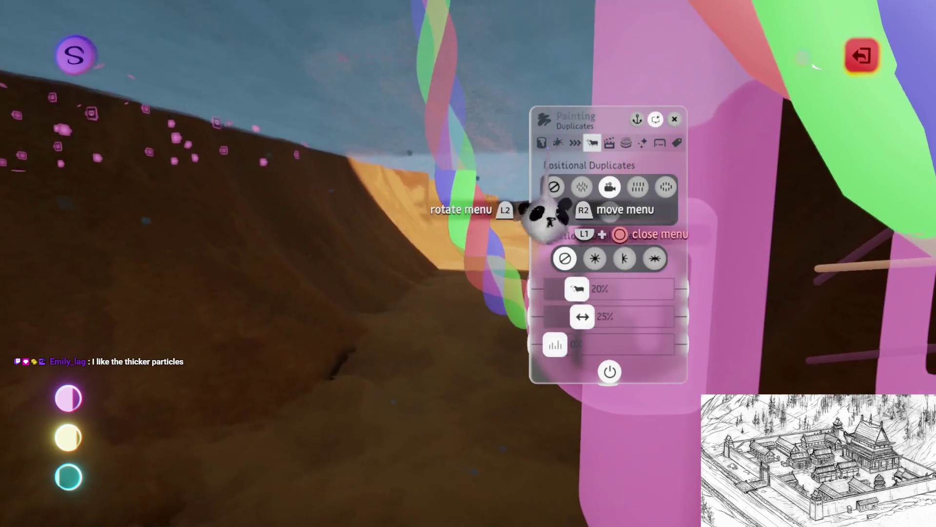
{"action": "left_click", "coordinate": [541, 143]}
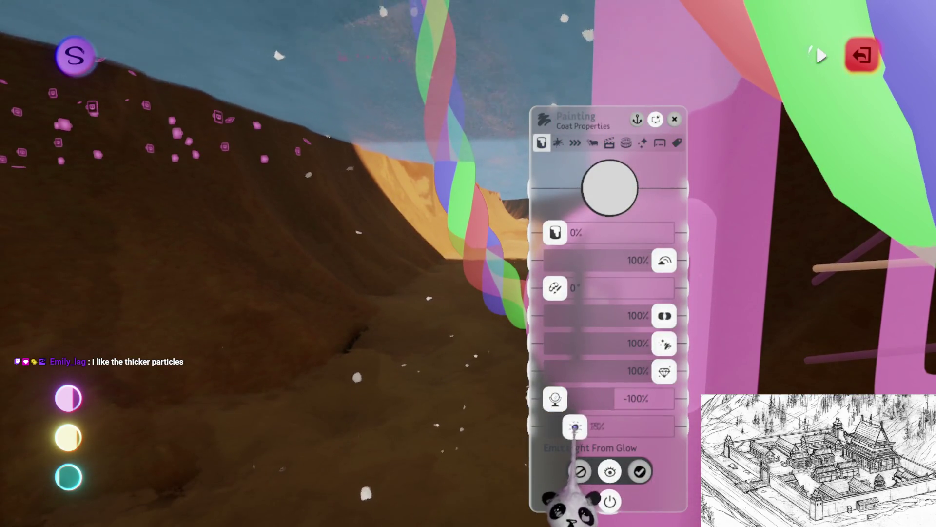
{"action": "key", "text": "Left"}
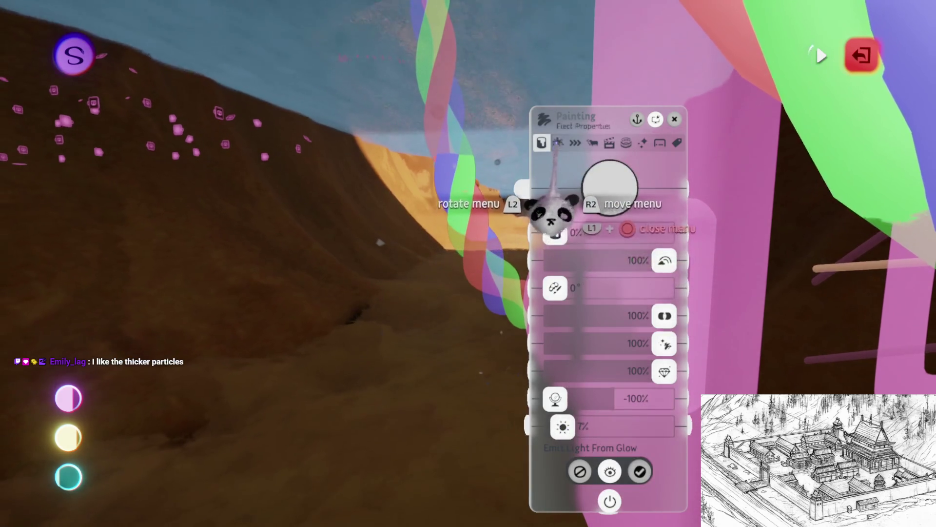
{"action": "left_click", "coordinate": [559, 142]}
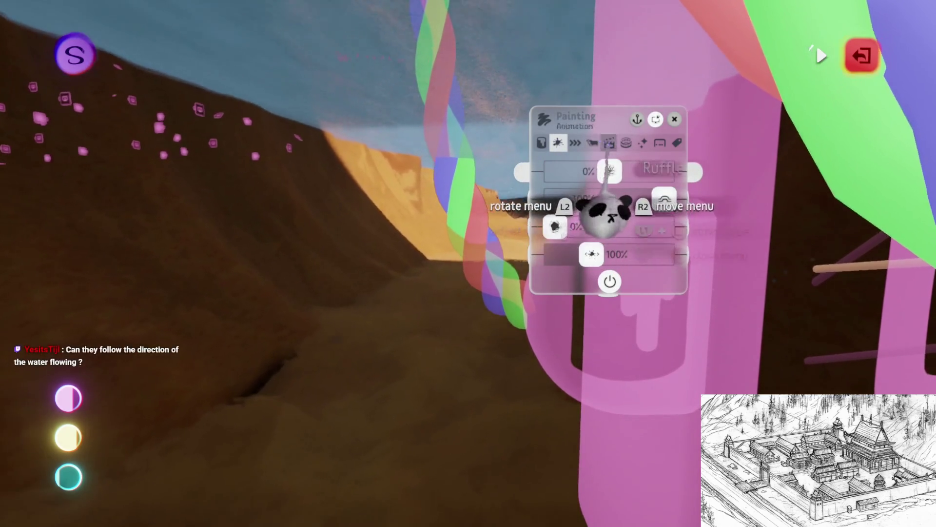
- Set the first duplicates value to 100%, spread to 22%, and lower Emit Light From Glow
{"action": "left_click", "coordinate": [592, 143]}
{"action": "left_click", "coordinate": [541, 142]}
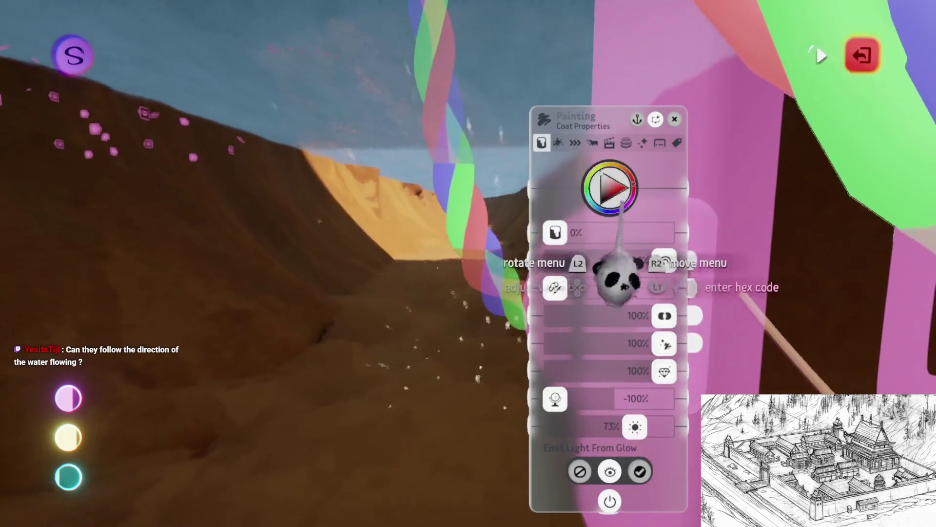
{"action": "left_click", "coordinate": [593, 142]}
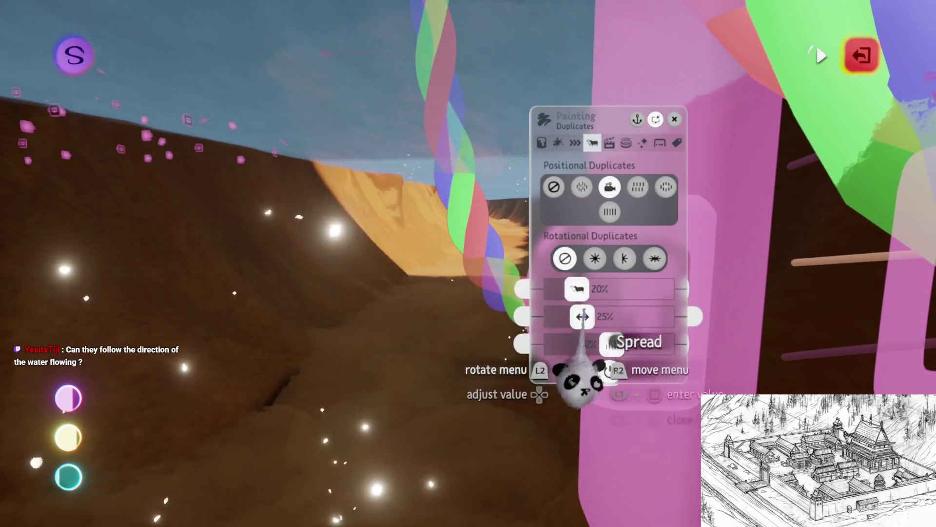
{"action": "left_click_drag", "start_coordinate": [607, 290], "coordinate": [666, 289]}
{"action": "left_click_drag", "start_coordinate": [583, 317], "coordinate": [575, 317]}
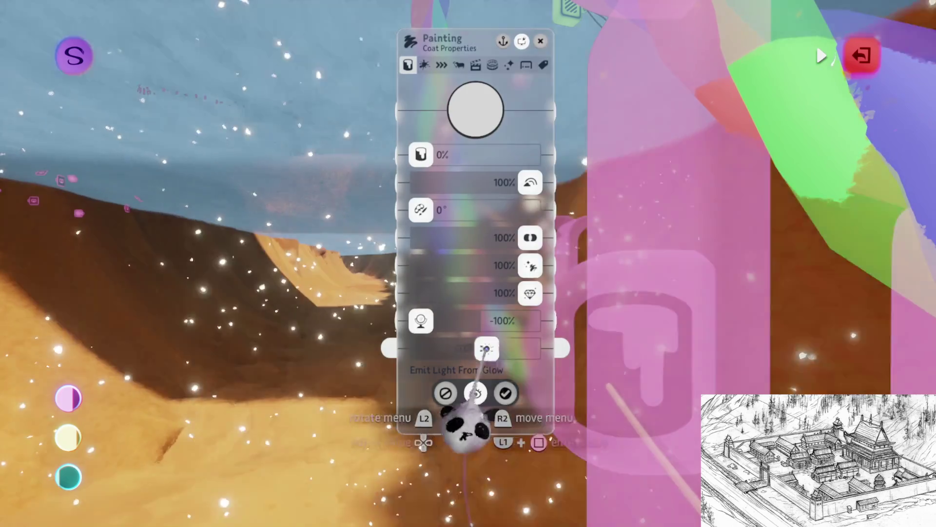
{"action": "left_click_drag", "start_coordinate": [486, 349], "coordinate": [427, 349]}
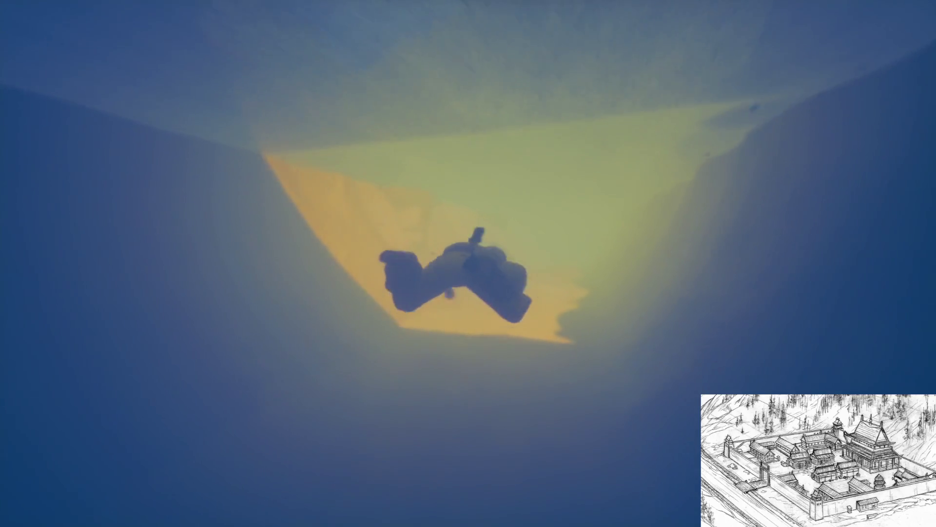
- Play-test swimming through the canyon with the new particle settings, then return to the editor
{"action": "key", "text": "Escape"}
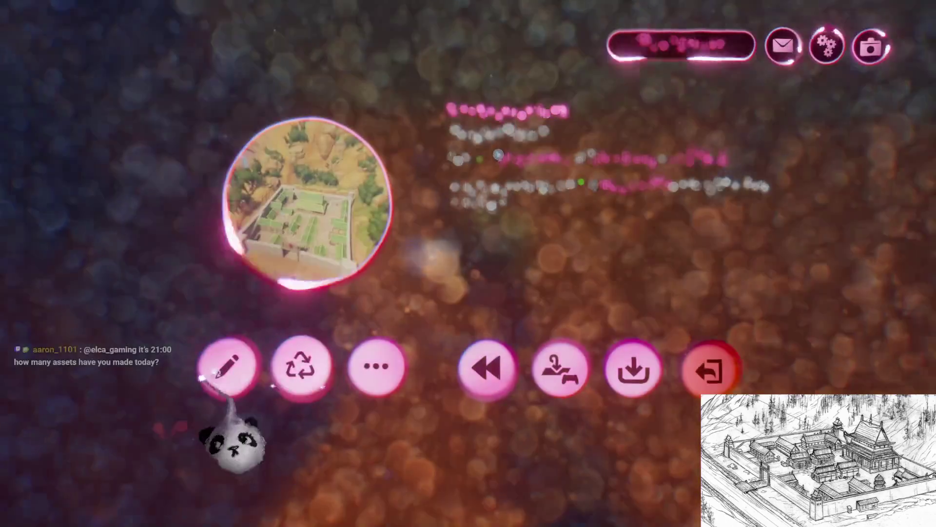
{"action": "left_click", "coordinate": [218, 372]}
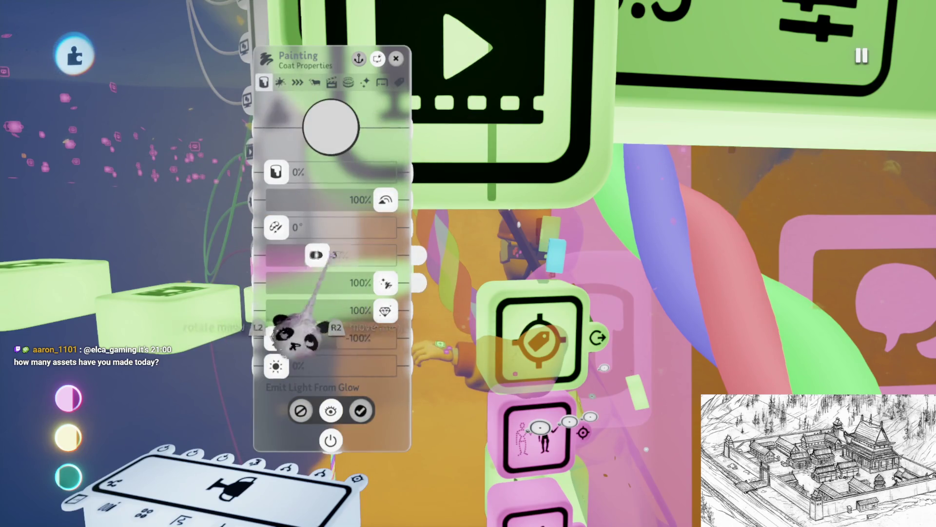
{"action": "key", "text": "Escape"}
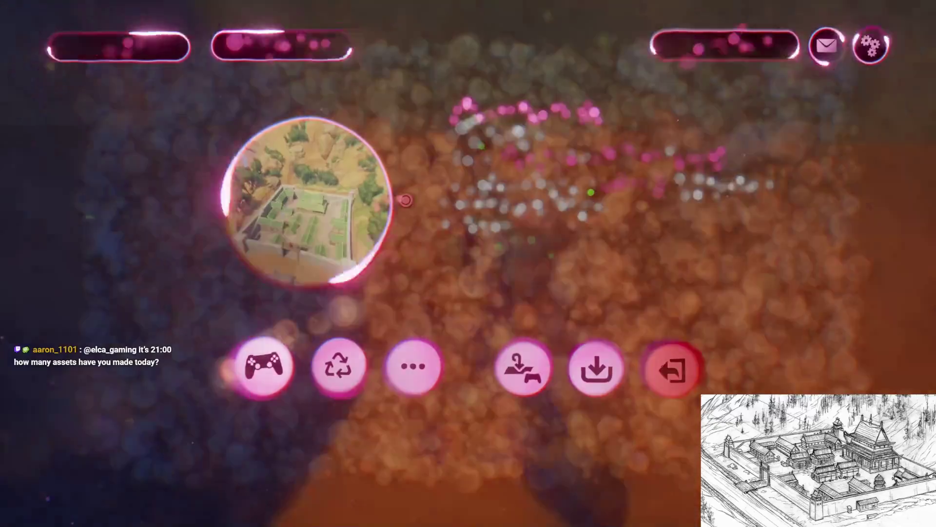
{"action": "key", "text": "Escape"}
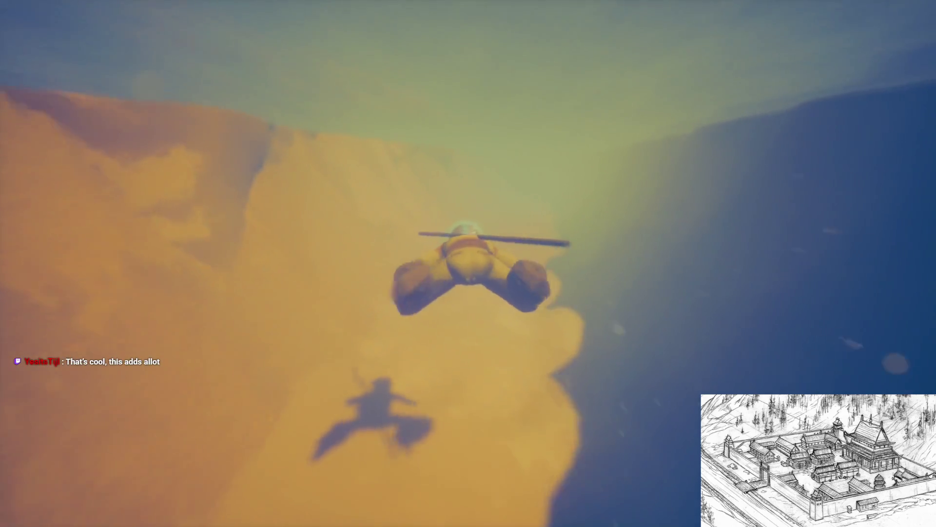
{"action": "key", "text": "Escape"}
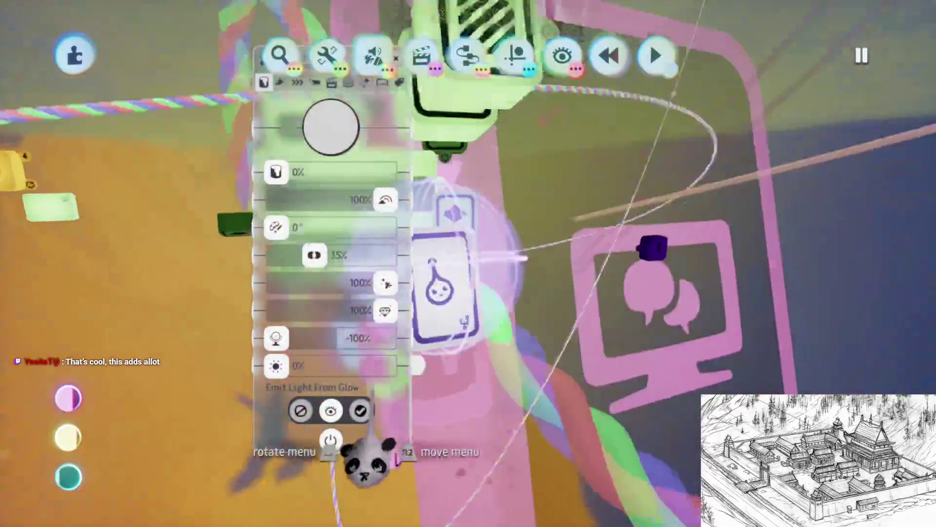
- Raise the particles' glow from 0% to 25% and briefly resume the scene
{"action": "left_click_drag", "start_coordinate": [276, 366], "coordinate": [287, 367]}
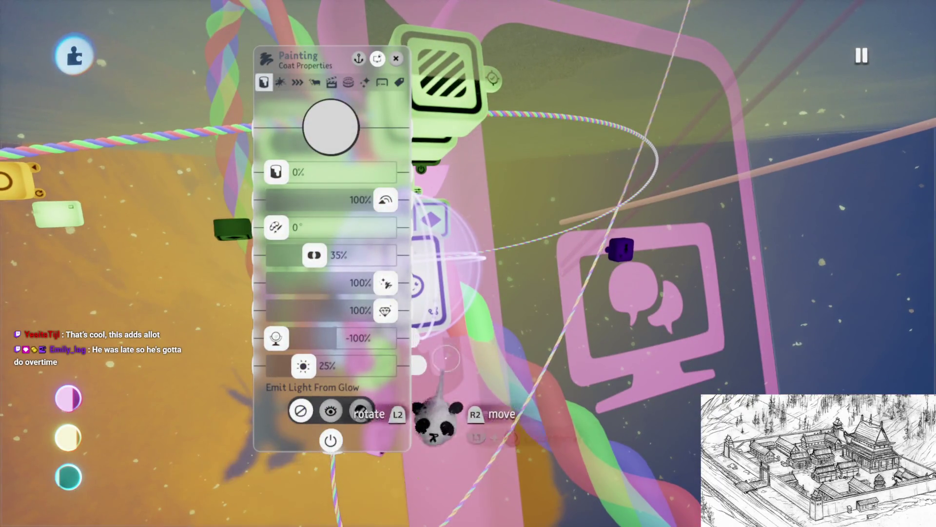
{"action": "key", "text": "Escape"}
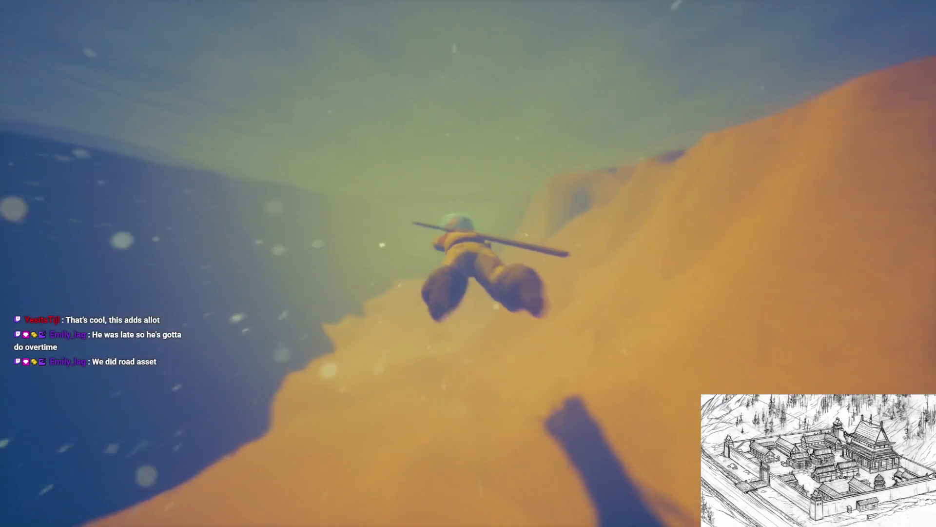
{"action": "key", "text": "Escape"}
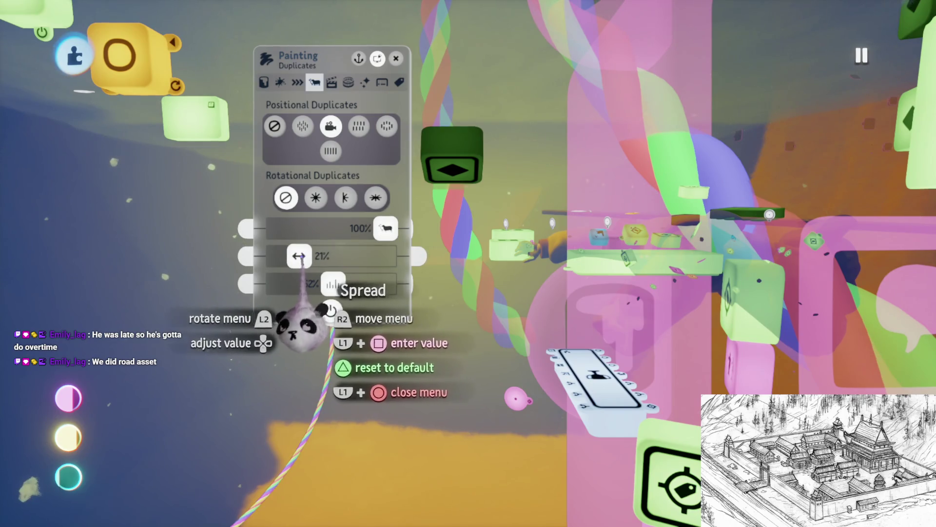
- Play-test the underwater dive twice to check the glowing particle flecks
{"action": "key", "text": "Escape"}
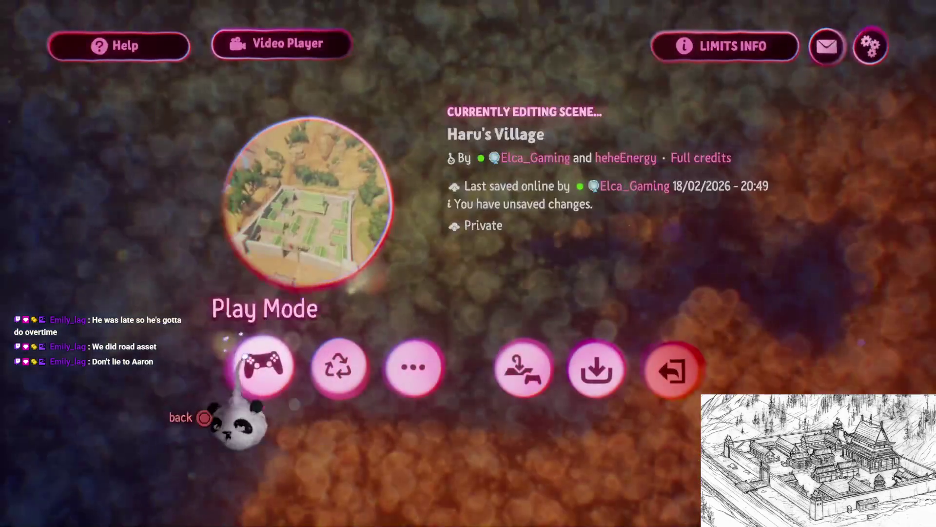
{"action": "left_click", "coordinate": [262, 368]}
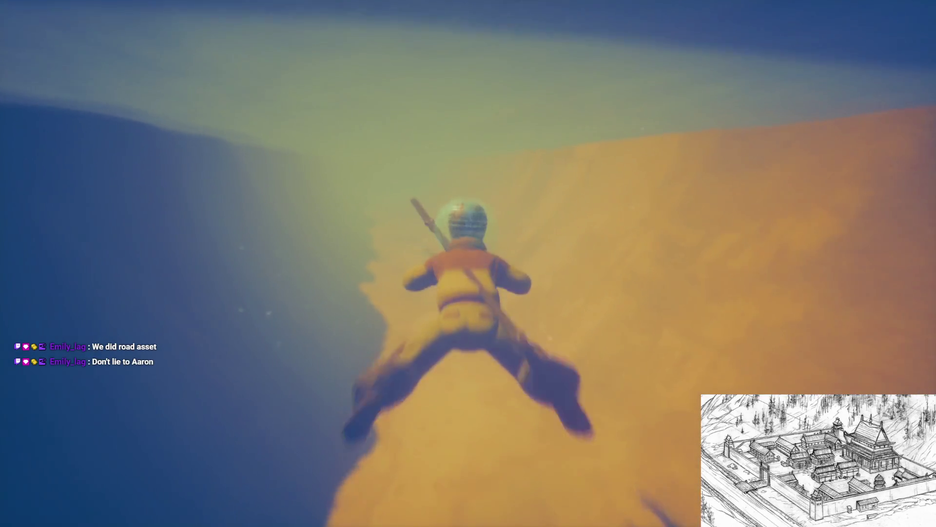
{"action": "key", "text": "Escape"}
{"action": "key", "text": "Escape"}
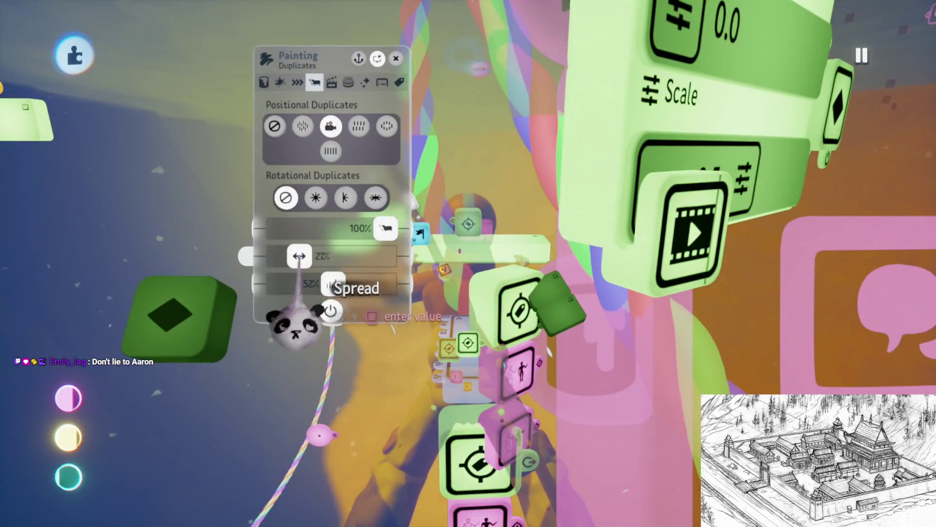
{"action": "key", "text": "Escape"}
{"action": "left_click", "coordinate": [262, 369]}
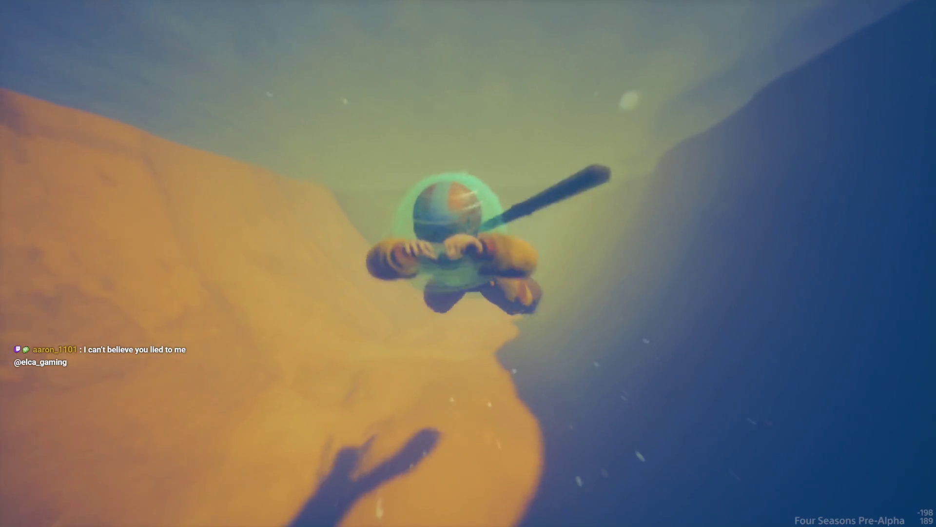
- Give the diving character a different hat from the journal's Outfit page, then resume swimming
{"action": "key", "text": "Escape"}
{"action": "key", "text": "e"}
{"action": "key", "text": "e"}
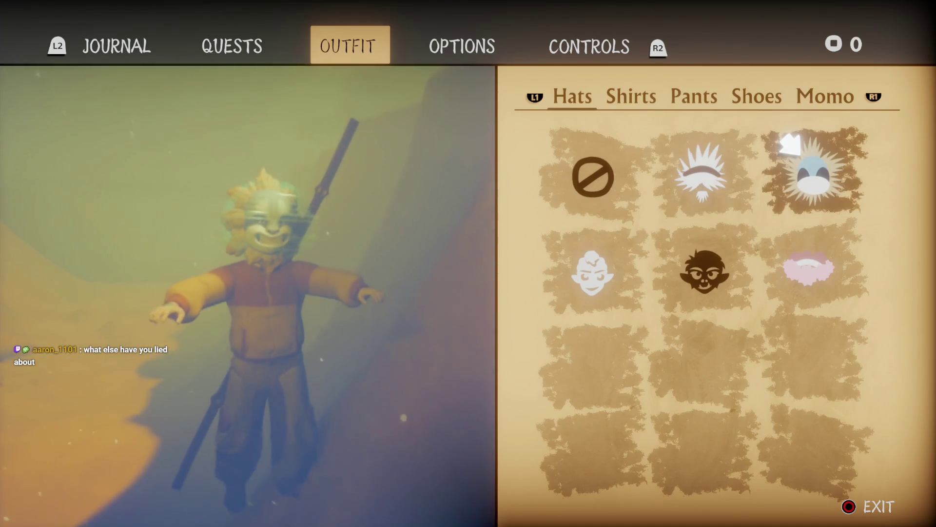
{"action": "key", "text": "a"}
{"action": "key", "text": "a"}
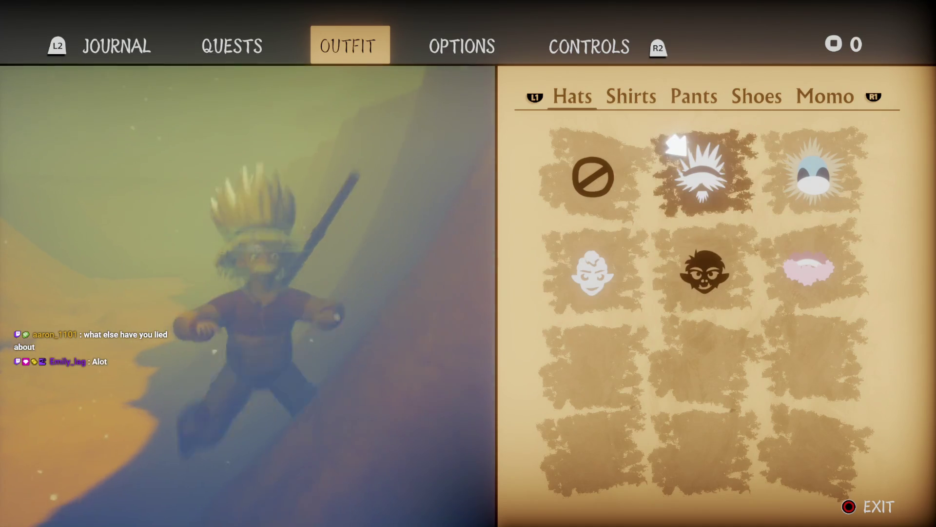
{"action": "key", "text": "Escape"}
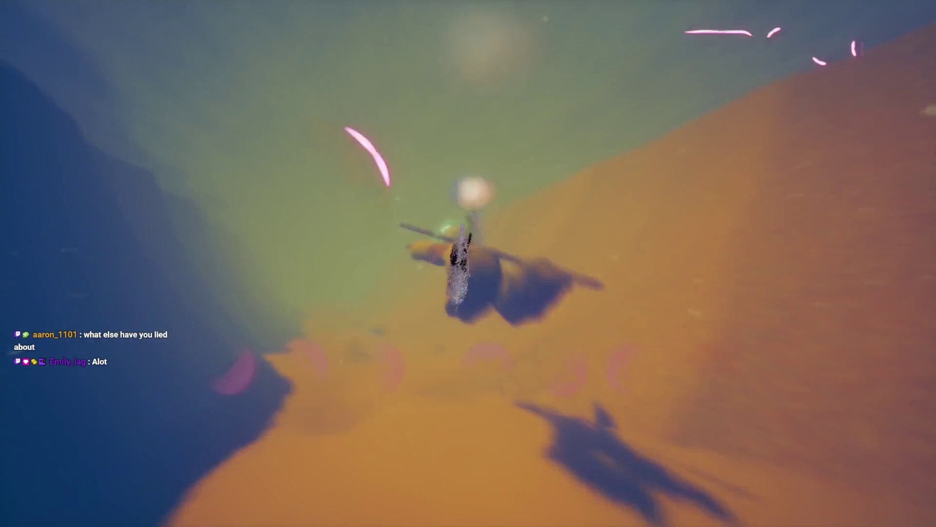
- Switch to edit mode, close the duplicates panel, and bring up the Dreams pause menu
{"action": "key", "text": "Escape"}
{"action": "left_click", "coordinate": [230, 365]}
{"action": "key", "text": "Escape"}
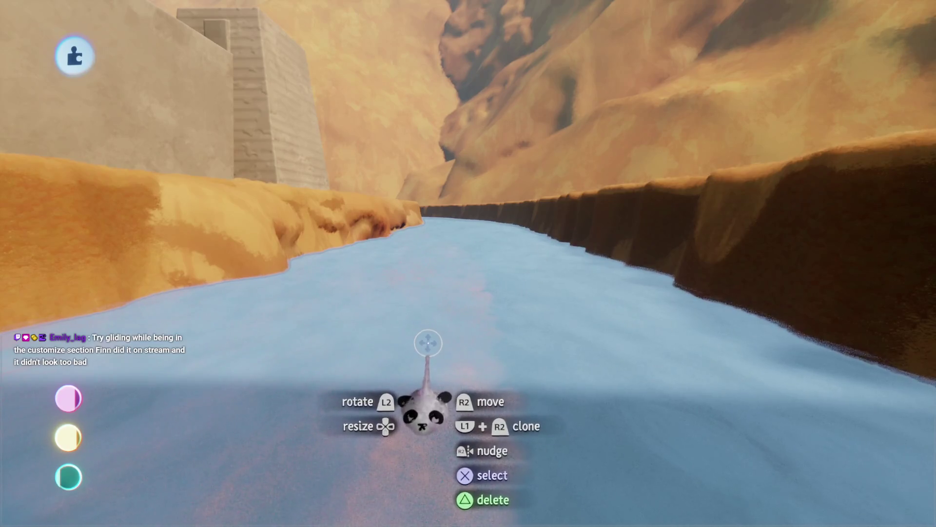
{"action": "key", "text": "Escape"}
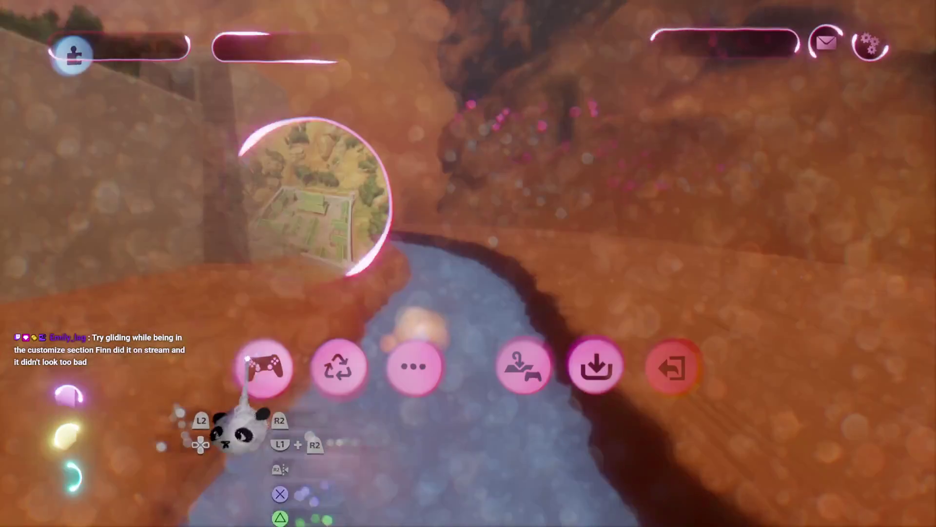
- Resume gliding down the canyon, browse the journal's Hats and Shirts outfits, then stop play-testing
{"action": "key", "text": "Escape"}
{"action": "key", "text": "space"}
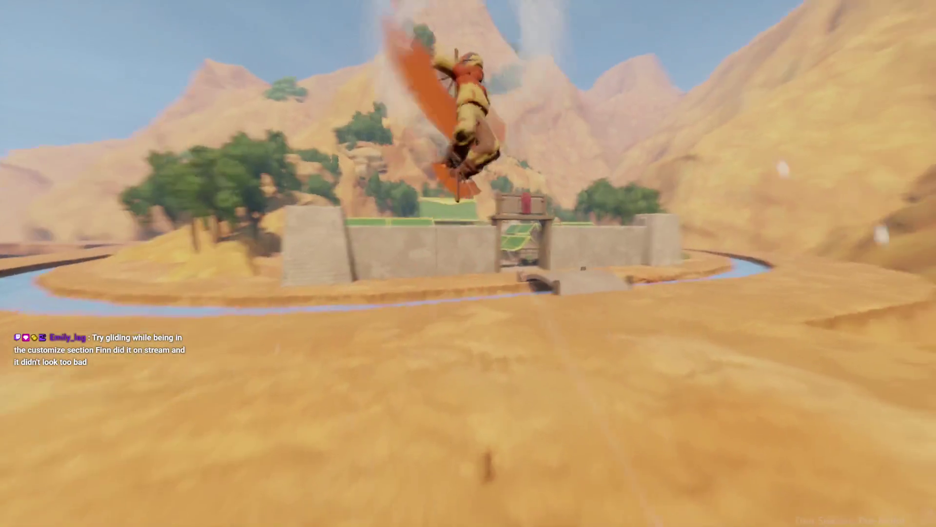
{"action": "key", "text": "Tab"}
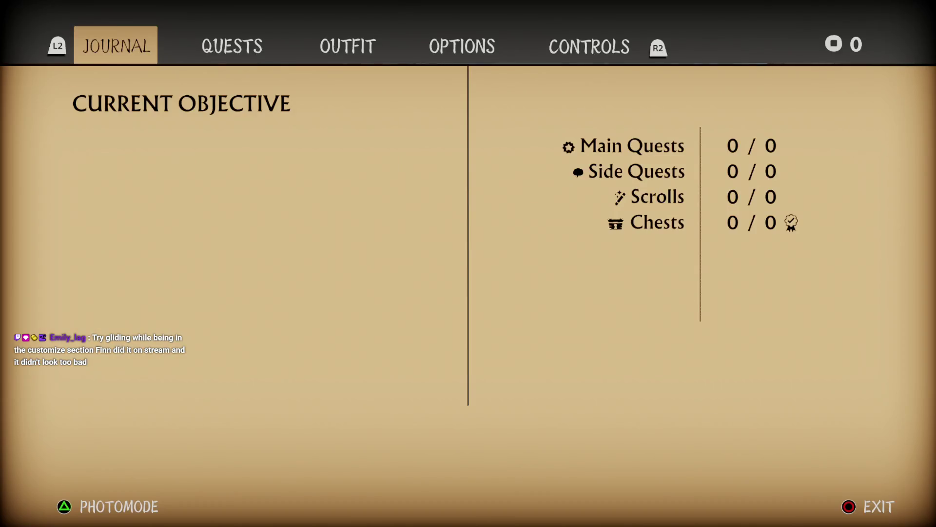
{"action": "key", "text": "e"}
{"action": "key", "text": "e"}
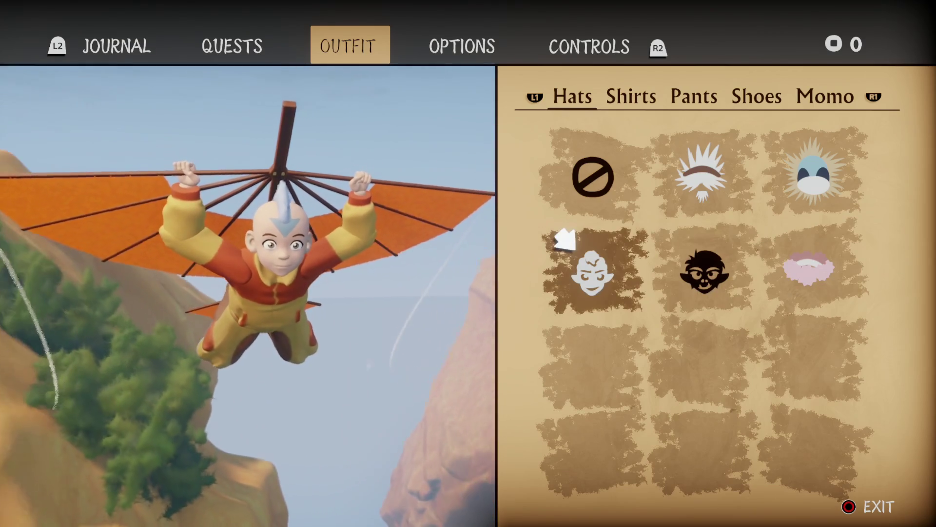
{"action": "key", "text": "e"}
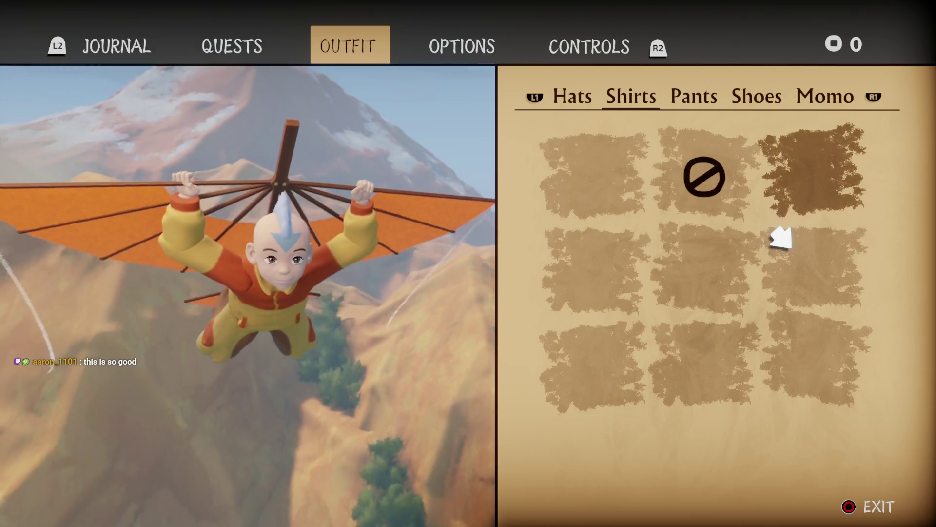
{"action": "key", "text": "Escape"}
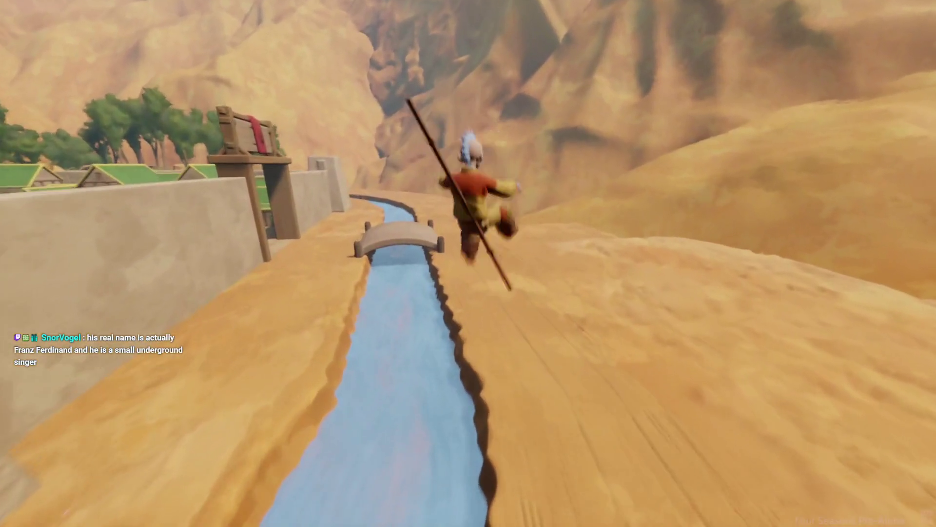
{"action": "key", "text": "Escape"}
- Leave the playtest and switch Haru's Village into edit mode
{"action": "left_click", "coordinate": [224, 368]}
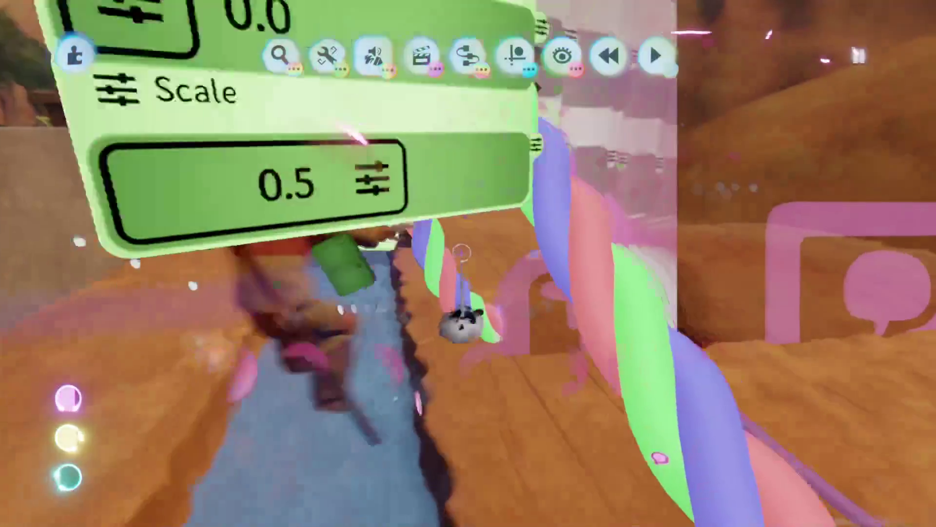
{"action": "scroll", "coordinate": [431, 256], "scroll_direction": "down", "scroll_amount": 10}
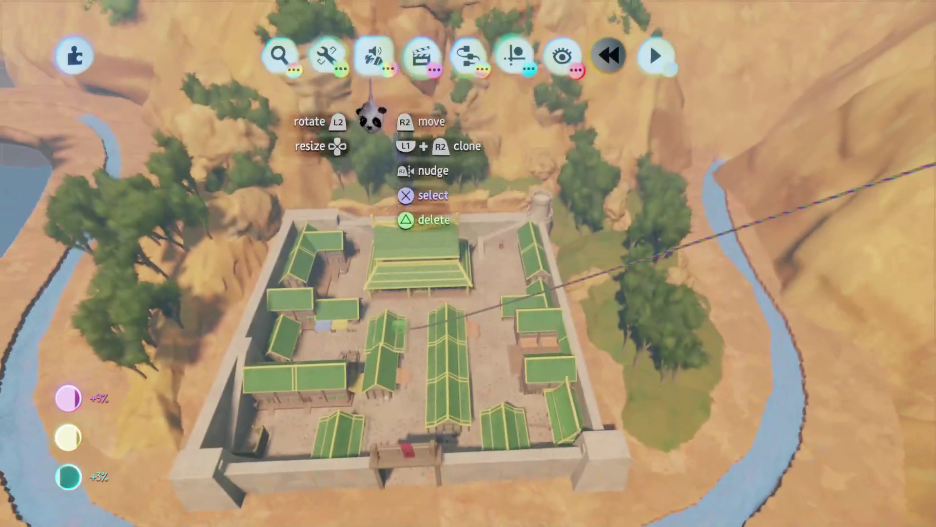
{"action": "scroll", "coordinate": [466, 331], "scroll_direction": "down", "scroll_amount": 5}
{"action": "scroll", "coordinate": [446, 373], "scroll_direction": "up", "scroll_amount": 5}
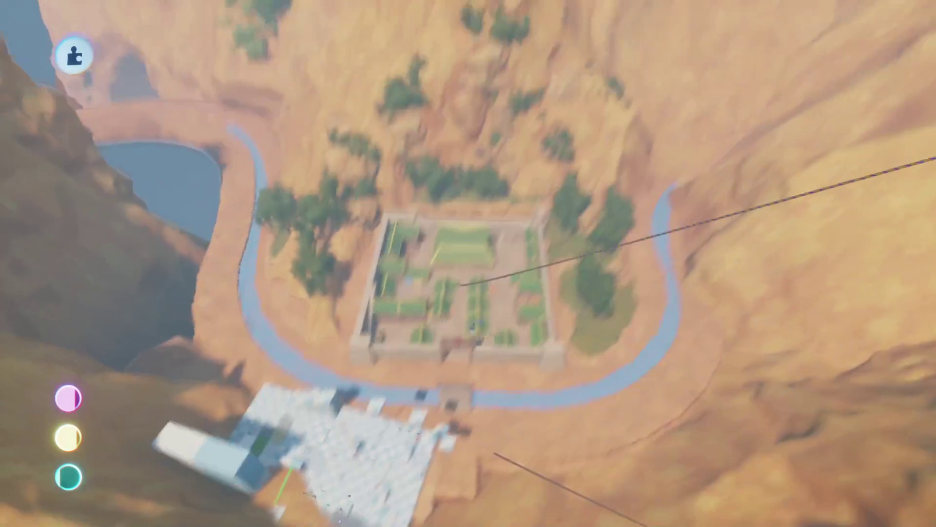
{"action": "key", "text": "Delete"}
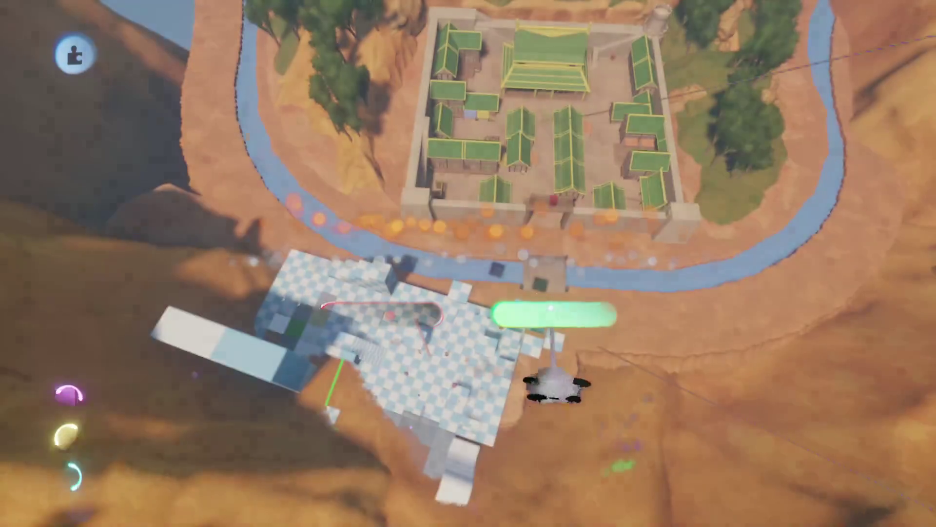
{"action": "scroll", "coordinate": [492, 292], "scroll_direction": "down", "scroll_amount": 5}
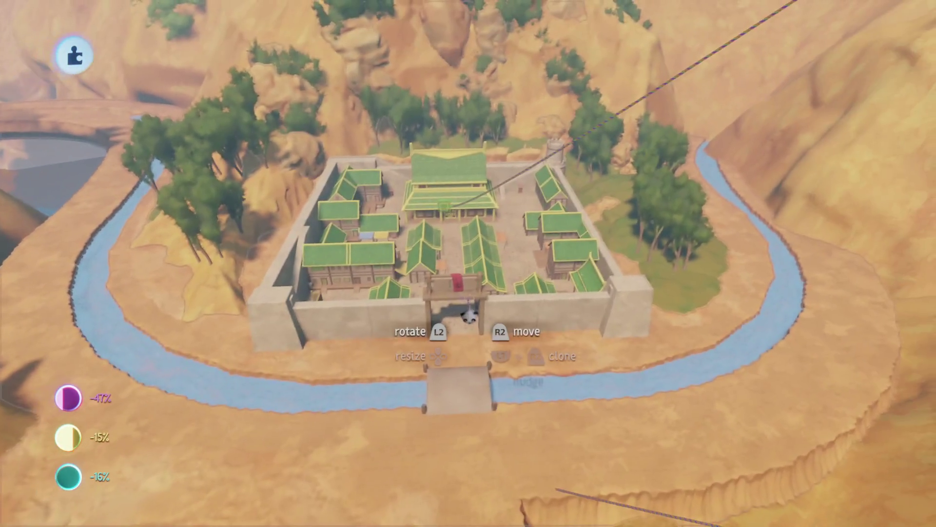
{"action": "scroll", "coordinate": [465, 349], "scroll_direction": "up", "scroll_amount": 3}
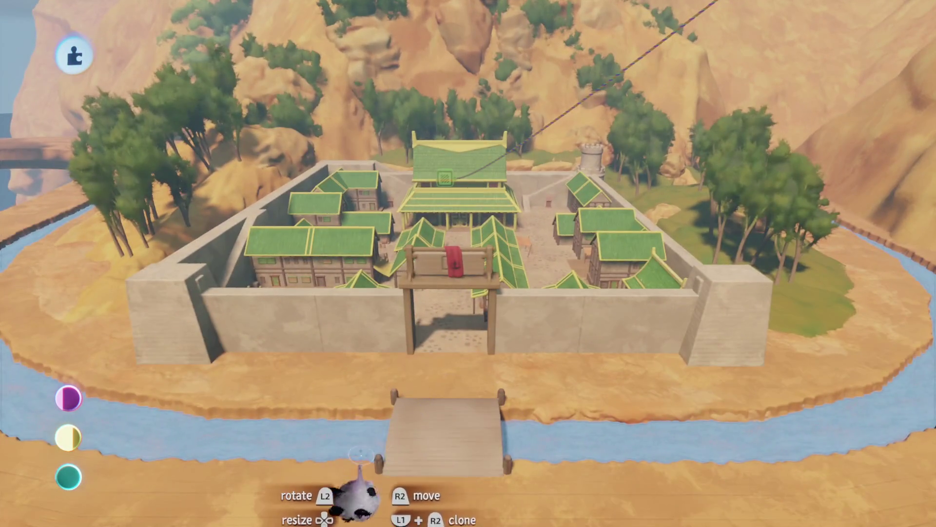
{"action": "scroll", "coordinate": [346, 488], "scroll_direction": "down", "scroll_amount": 6}
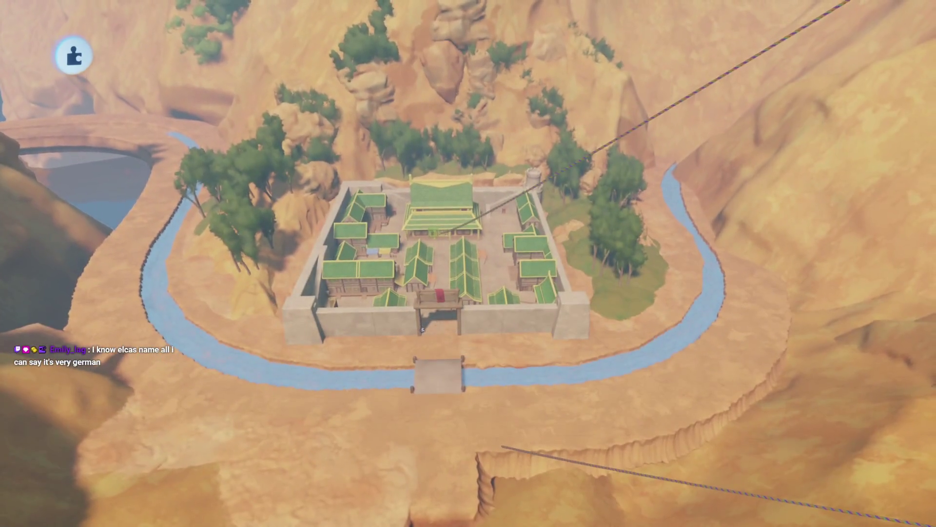
{"action": "scroll", "coordinate": [422, 330], "scroll_direction": "up", "scroll_amount": 5}
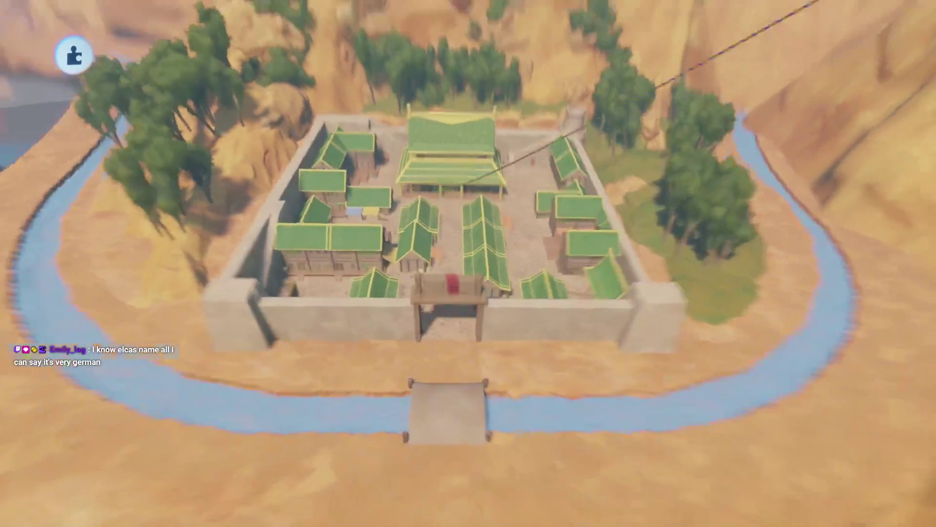
{"action": "scroll", "coordinate": [491, 125], "scroll_direction": "up", "scroll_amount": 3}
- Enable Grid Snap in the Guides options and bring up the Logic gadgets list
{"action": "left_click", "coordinate": [514, 56]}
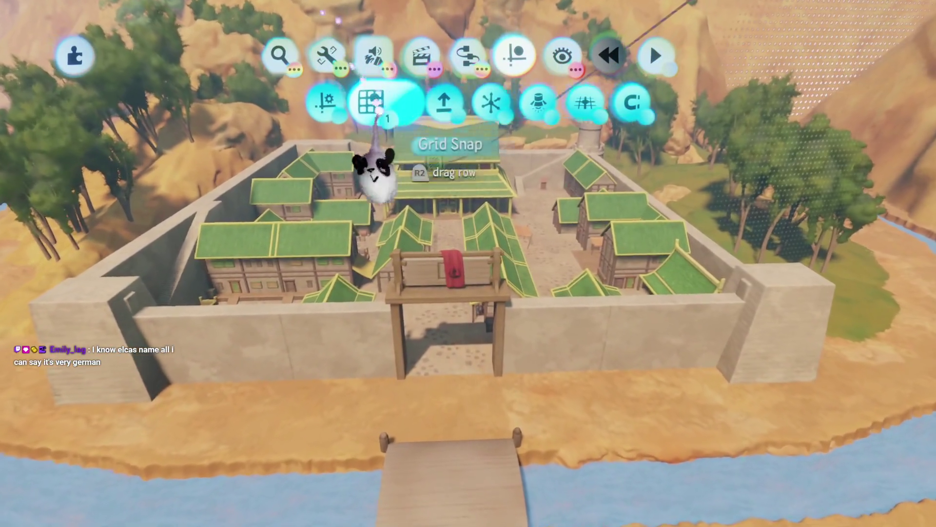
{"action": "left_click", "coordinate": [375, 101]}
{"action": "key", "text": "Escape"}
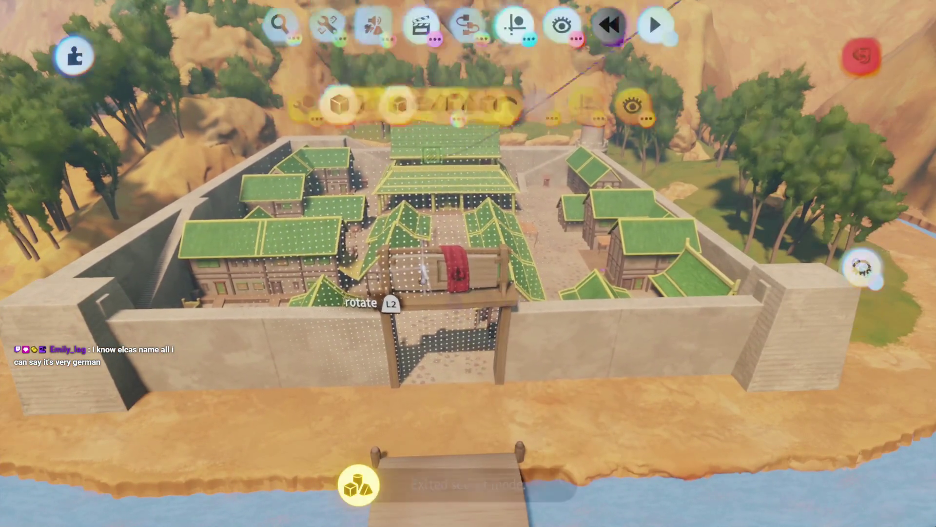
{"action": "scroll", "coordinate": [466, 326], "scroll_direction": "up", "scroll_amount": 5}
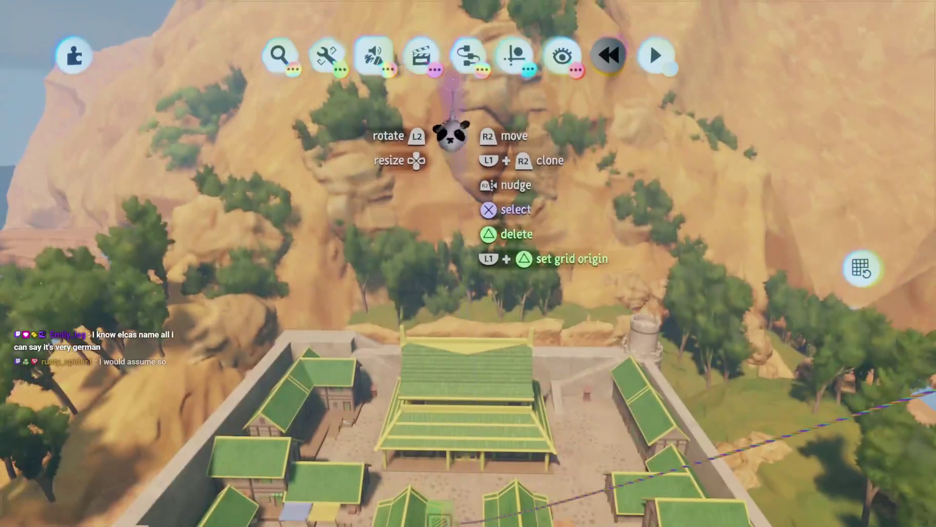
{"action": "left_click", "coordinate": [467, 55]}
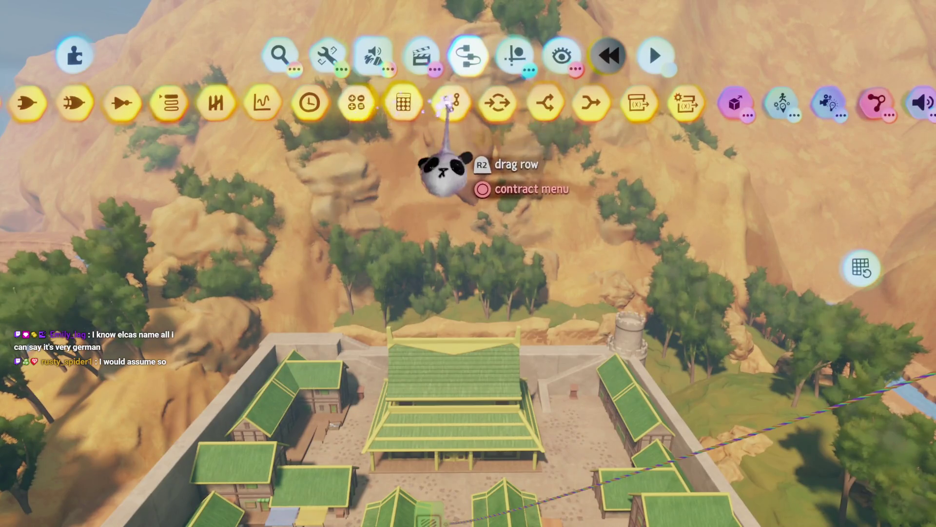
- Stamp a Microchip scaled up to about 3,733% over the village
{"action": "left_click", "coordinate": [449, 168]}
{"action": "scroll", "coordinate": [449, 307], "scroll_direction": "down", "scroll_amount": 5}
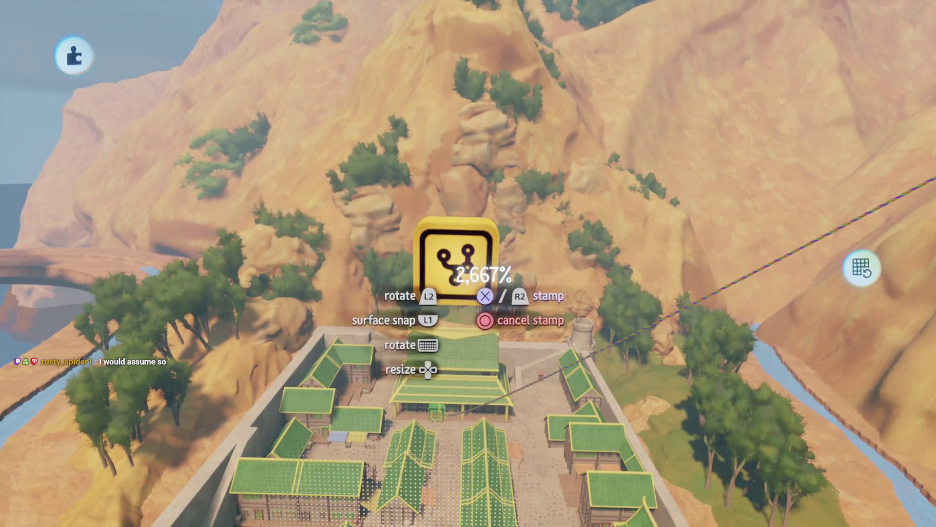
{"action": "scroll", "coordinate": [453, 283], "scroll_direction": "up", "scroll_amount": 3}
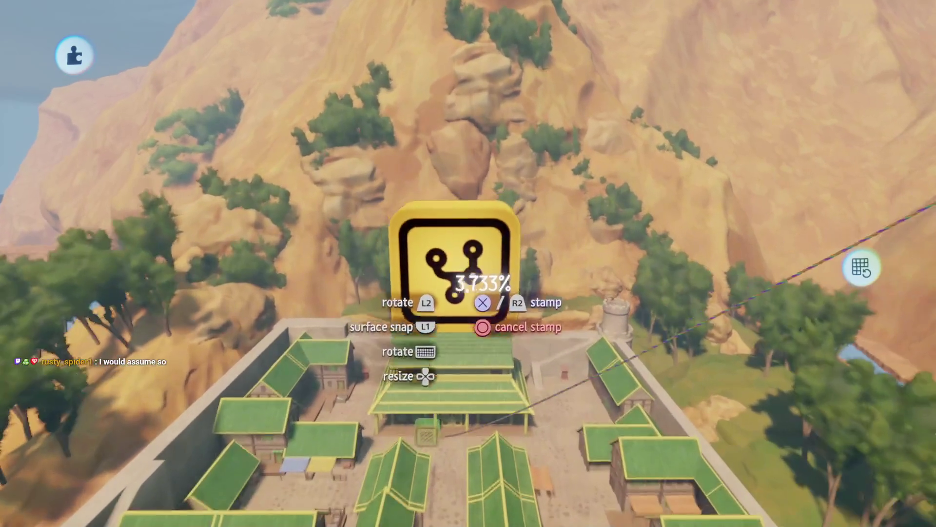
{"action": "left_click", "coordinate": [439, 283]}
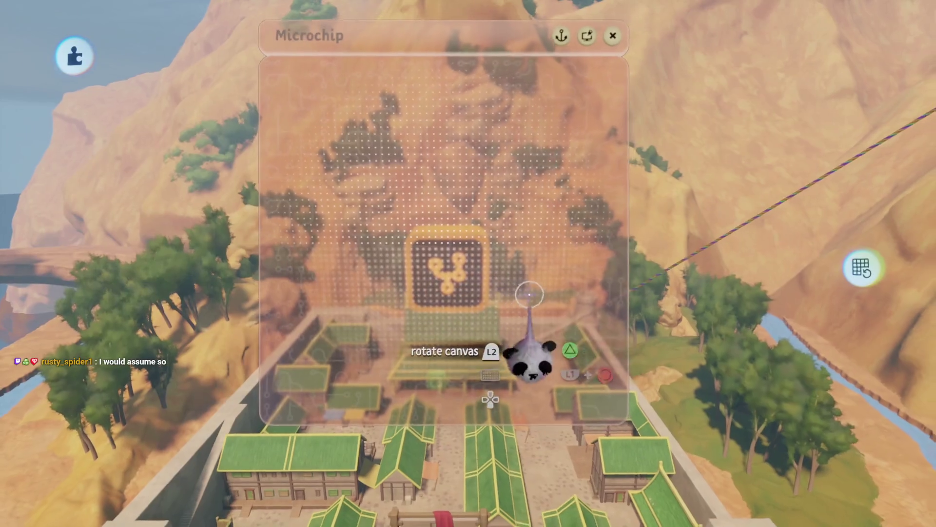
{"action": "scroll", "coordinate": [529, 295], "scroll_direction": "down", "scroll_amount": 10}
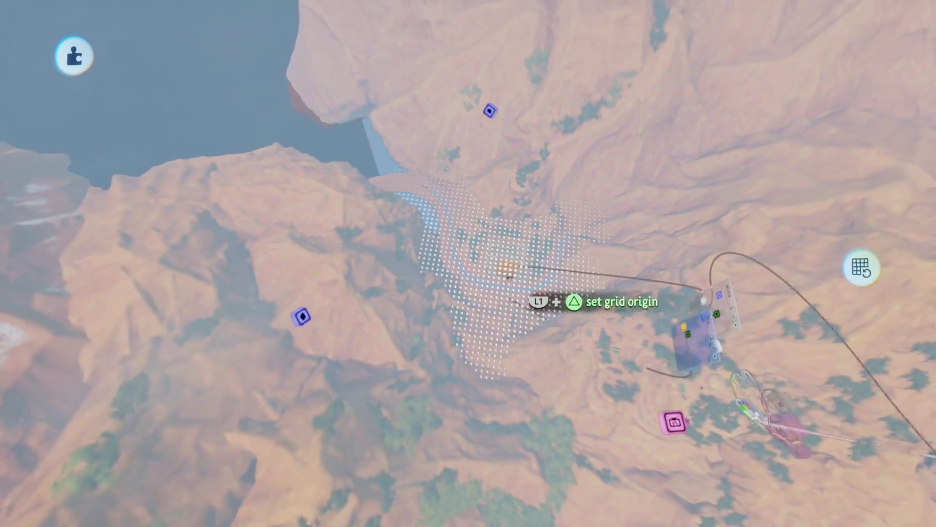
{"action": "scroll", "coordinate": [509, 277], "scroll_direction": "up", "scroll_amount": 10}
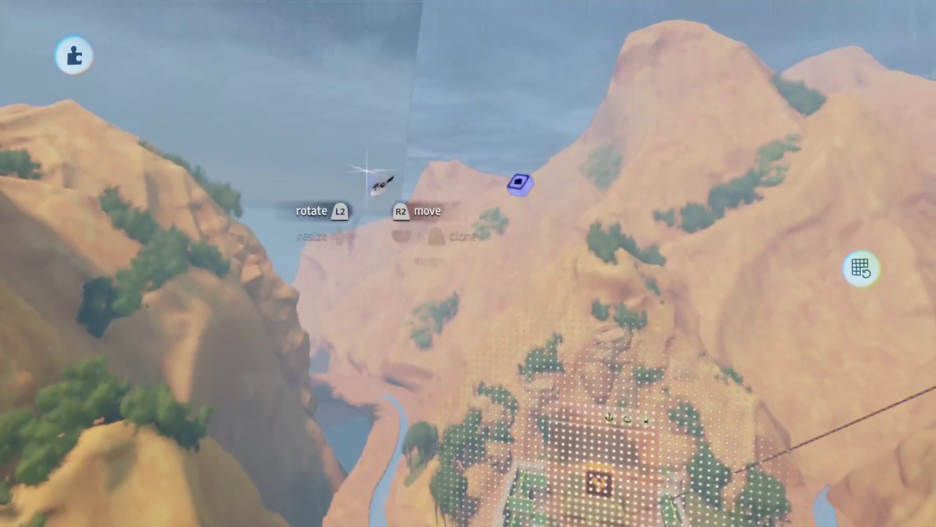
{"action": "scroll", "coordinate": [439, 271], "scroll_direction": "down", "scroll_amount": 5}
{"action": "scroll", "coordinate": [449, 359], "scroll_direction": "up", "scroll_amount": 8}
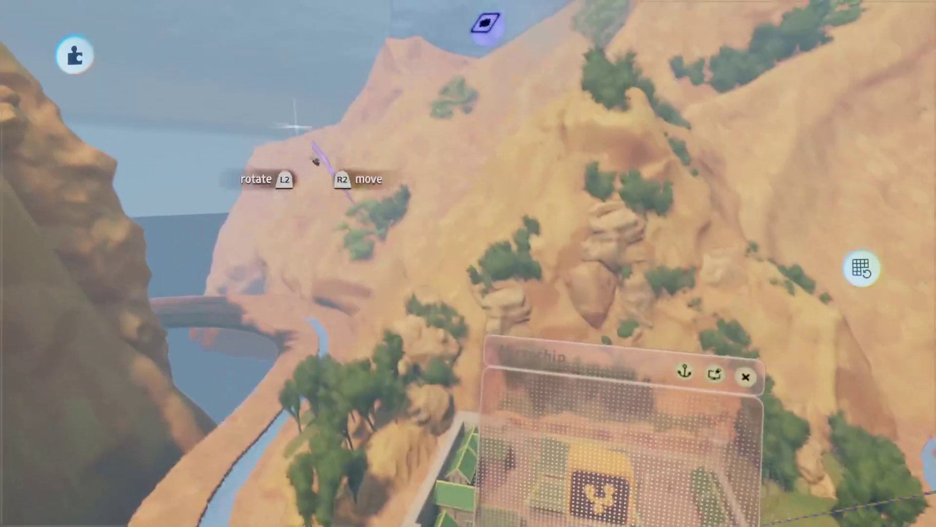
{"action": "scroll", "coordinate": [402, 298], "scroll_direction": "down", "scroll_amount": 5}
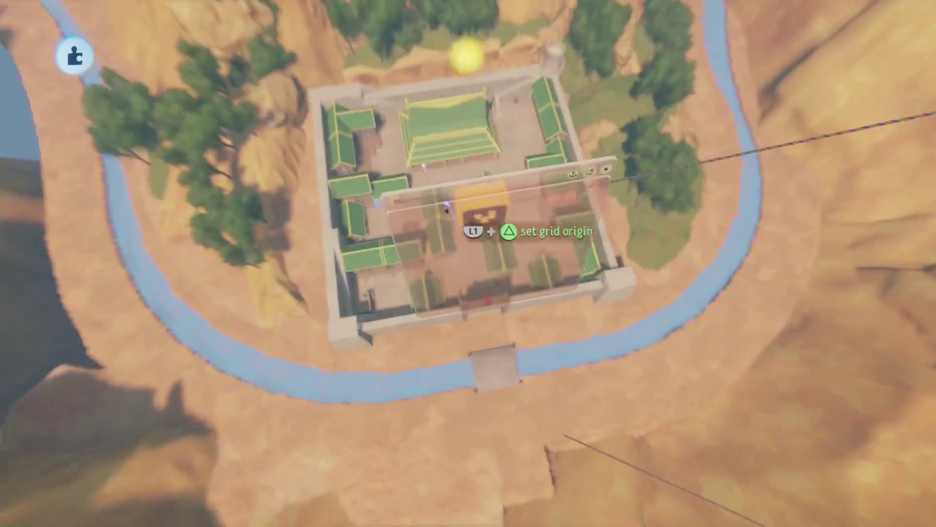
- Open the new microchip's canvas and bring up the Gadgets list
{"action": "key", "text": "Tab"}
{"action": "scroll", "coordinate": [478, 215], "scroll_direction": "up", "scroll_amount": 5}
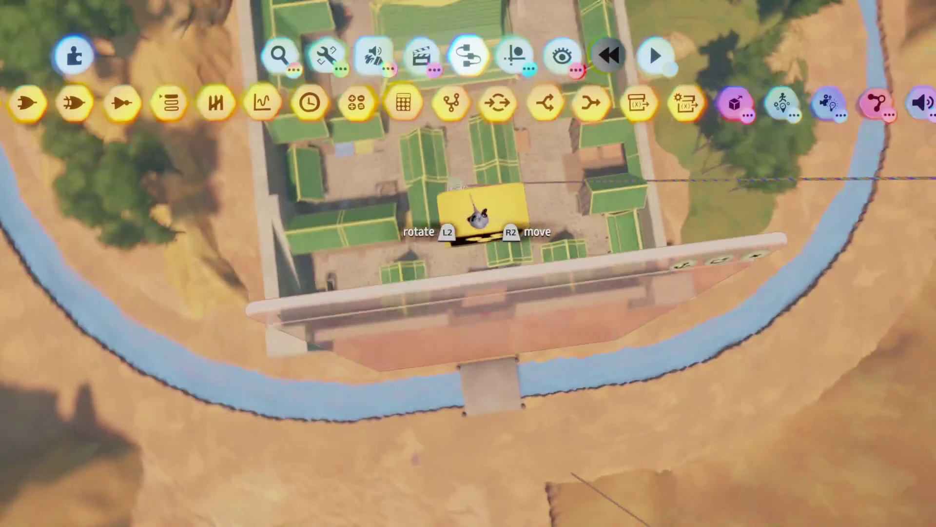
{"action": "scroll", "coordinate": [478, 215], "scroll_direction": "down", "scroll_amount": 2}
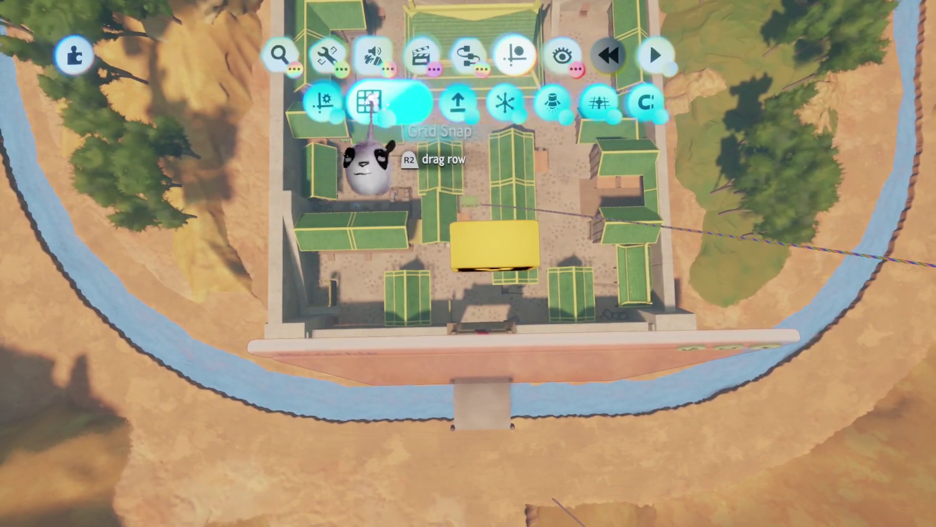
{"action": "key", "text": "Tab"}
{"action": "scroll", "coordinate": [479, 405], "scroll_direction": "down", "scroll_amount": 3}
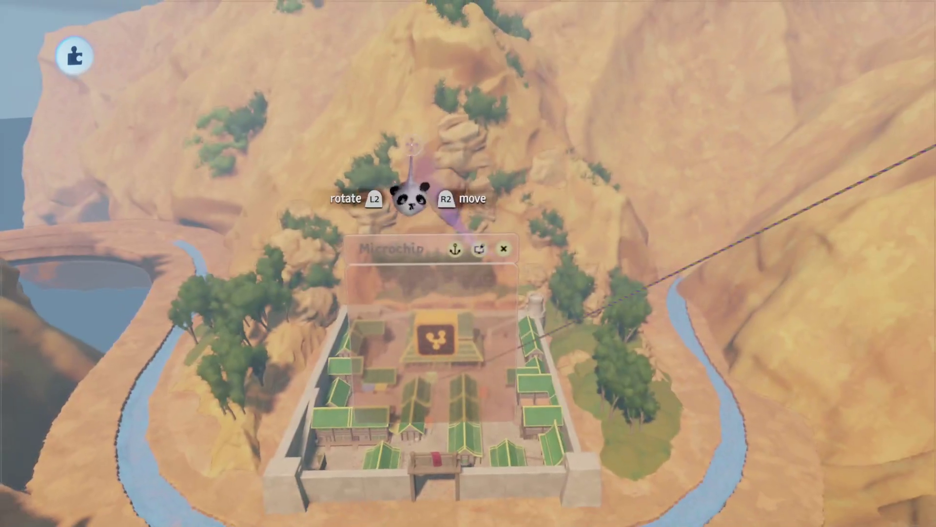
{"action": "left_click", "coordinate": [459, 308]}
{"action": "key", "text": "Tab"}
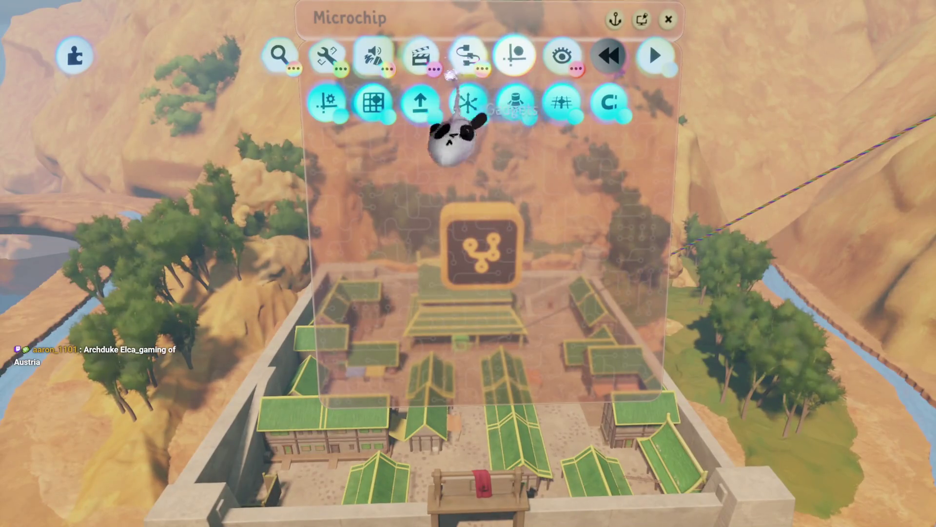
{"action": "key", "text": "Escape"}
{"action": "left_click", "coordinate": [321, 111]}
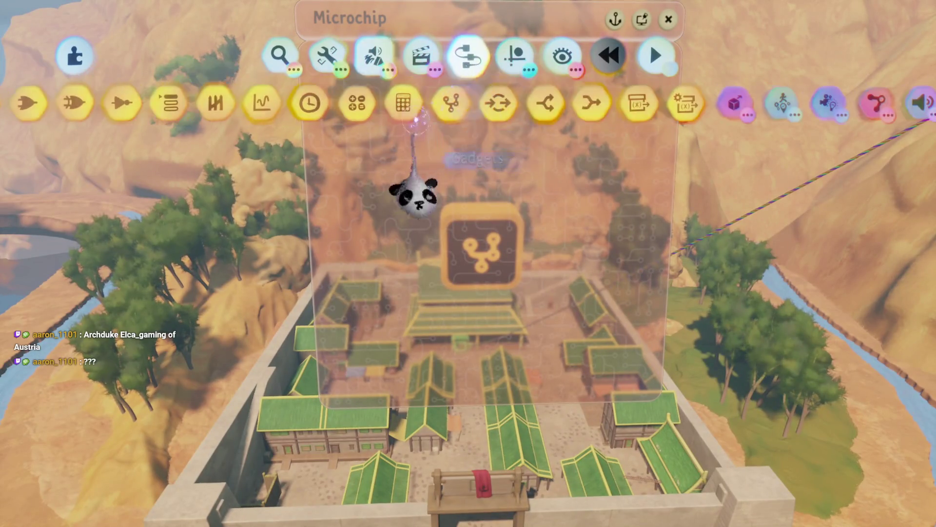
- Stamp a Trigger Zone onto the microchip canvas and open its tweak menu
{"action": "left_click", "coordinate": [379, 101]}
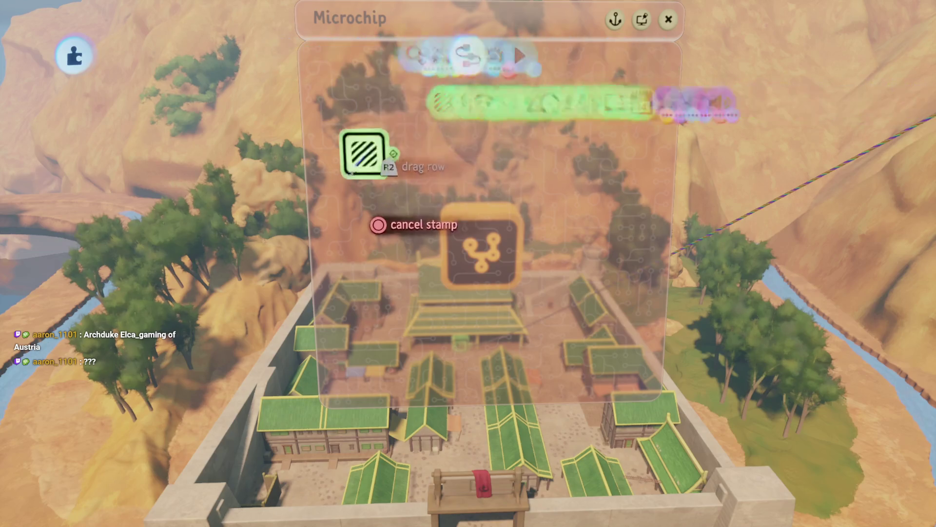
{"action": "left_click", "coordinate": [340, 141]}
{"action": "left_click", "coordinate": [340, 142]}
{"action": "left_click_drag", "start_coordinate": [445, 257], "coordinate": [595, 192]}
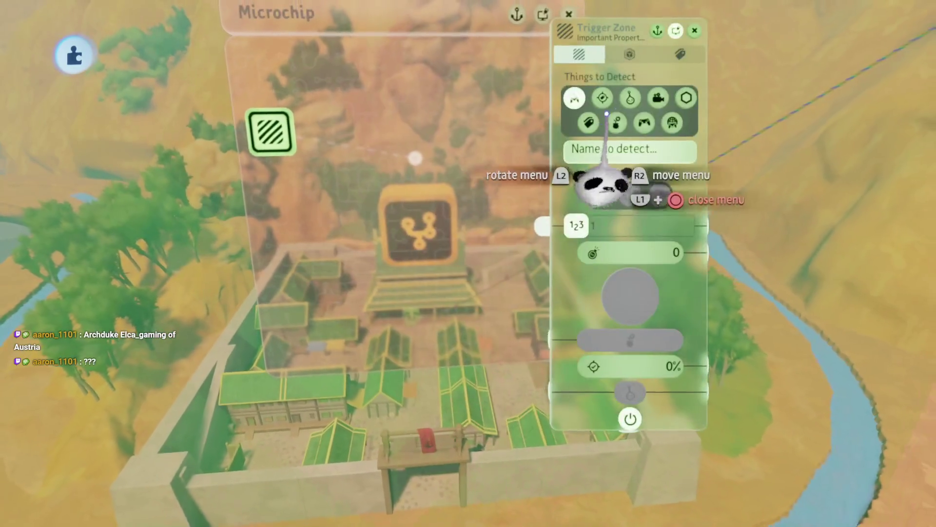
- Set the Trigger Zone's Zone Size to 105.3 m and Zone Falloff to 33.5 m
{"action": "scroll", "coordinate": [444, 233], "scroll_direction": "down", "scroll_amount": 5}
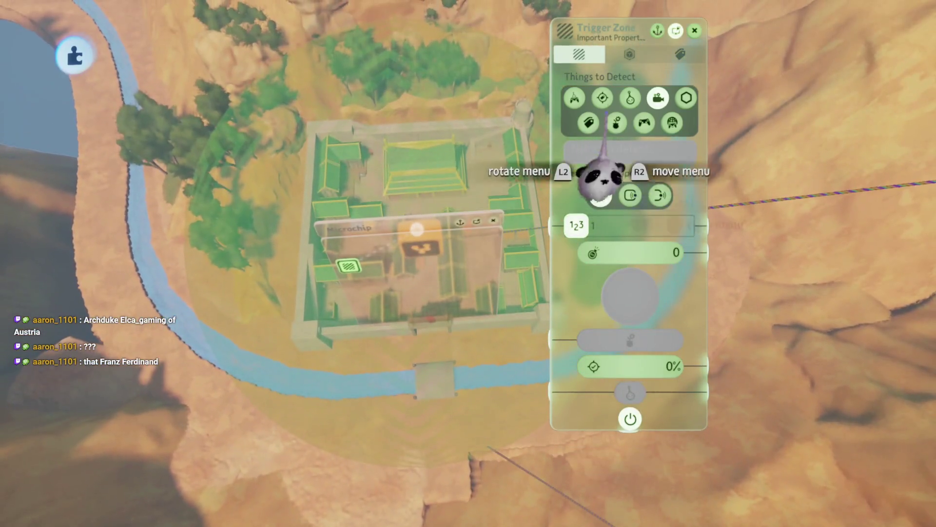
{"action": "left_click", "coordinate": [629, 54]}
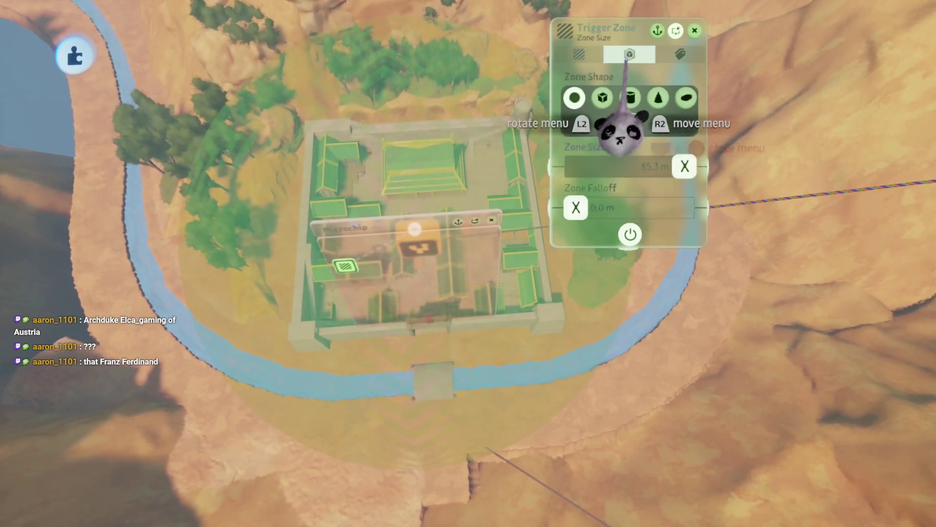
{"action": "scroll", "coordinate": [437, 293], "scroll_direction": "up", "scroll_amount": 3}
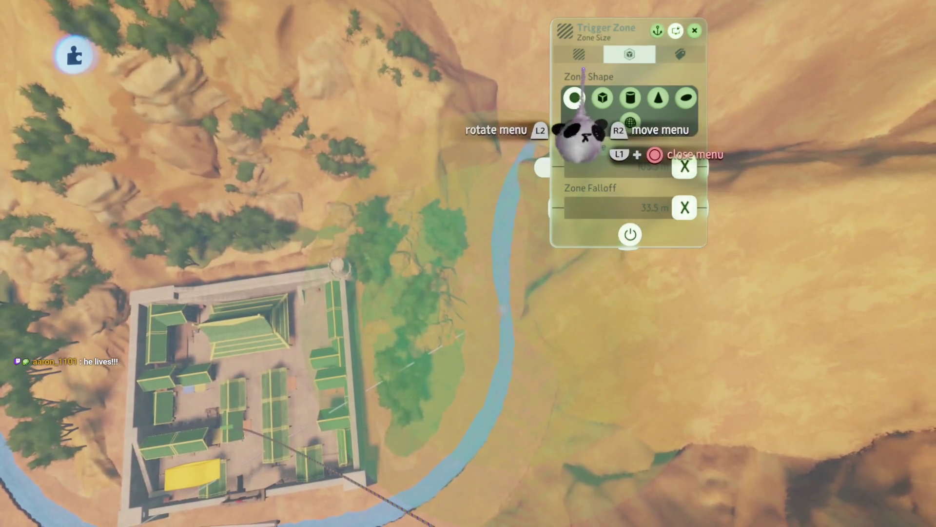
{"action": "key", "text": "Left"}
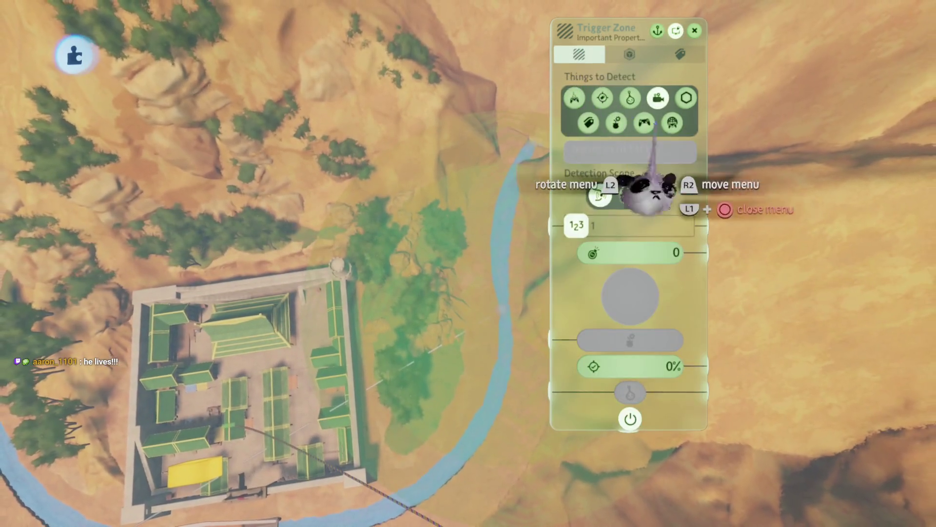
{"action": "key", "text": "Escape"}
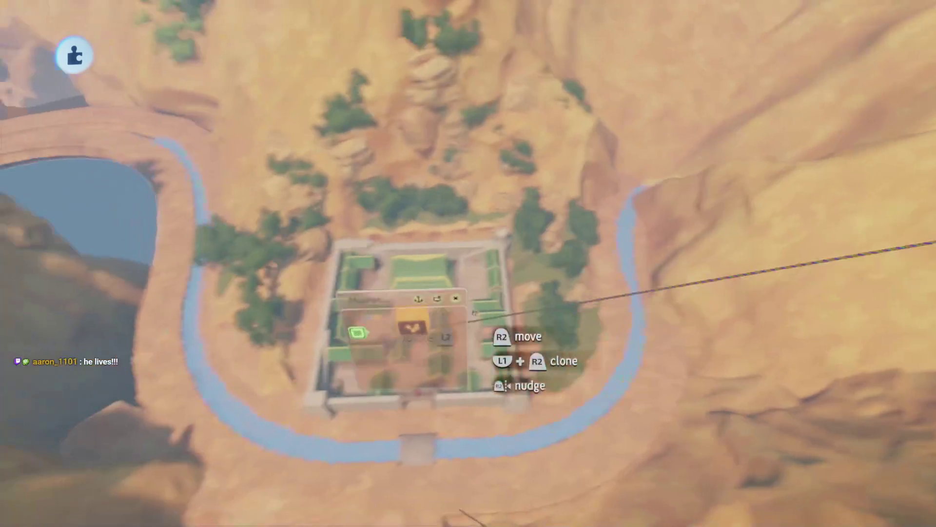
{"action": "left_click", "coordinate": [497, 344]}
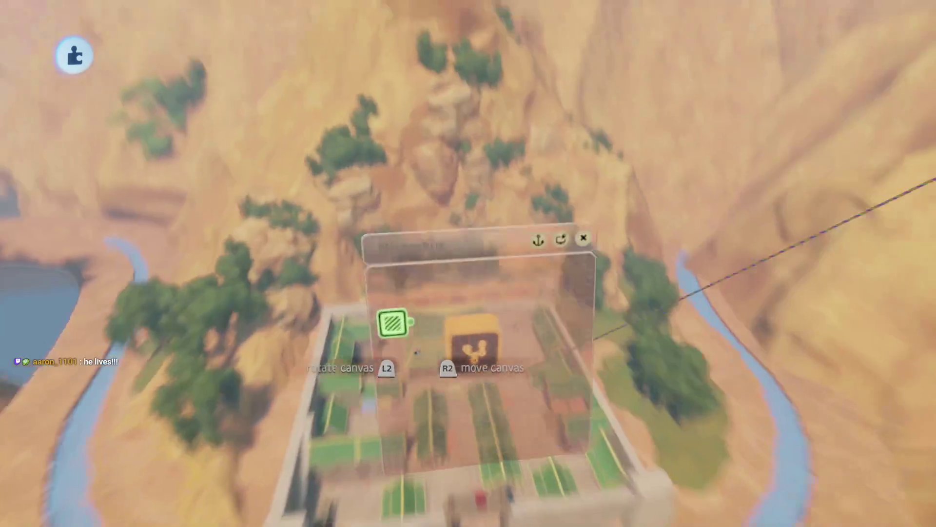
- Clone a second trigger zone and move its zone down to the bridge
{"action": "left_click_drag", "start_coordinate": [409, 273], "coordinate": [408, 312]}
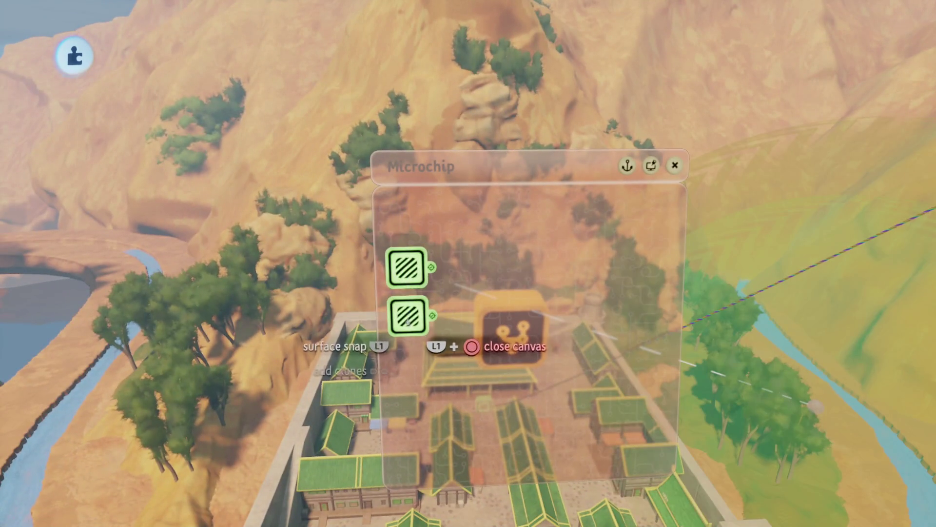
{"action": "left_click", "coordinate": [407, 317]}
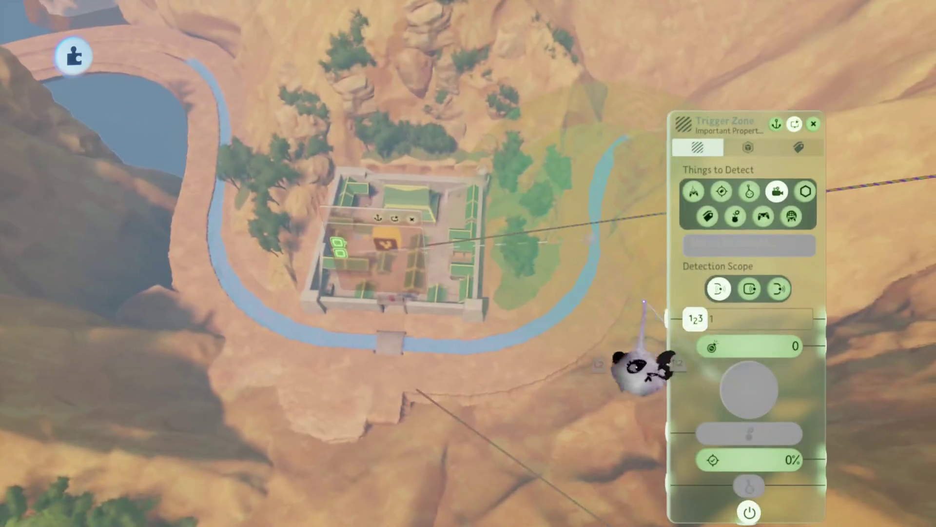
{"action": "mouse_move", "coordinate": [583, 240]}
{"action": "left_mouse_down"}
{"action": "mouse_move", "coordinate": [372, 359]}
{"action": "mouse_move", "coordinate": [384, 359]}
{"action": "left_mouse_up"}
{"action": "scroll", "coordinate": [385, 359], "scroll_direction": "up", "scroll_amount": 3}
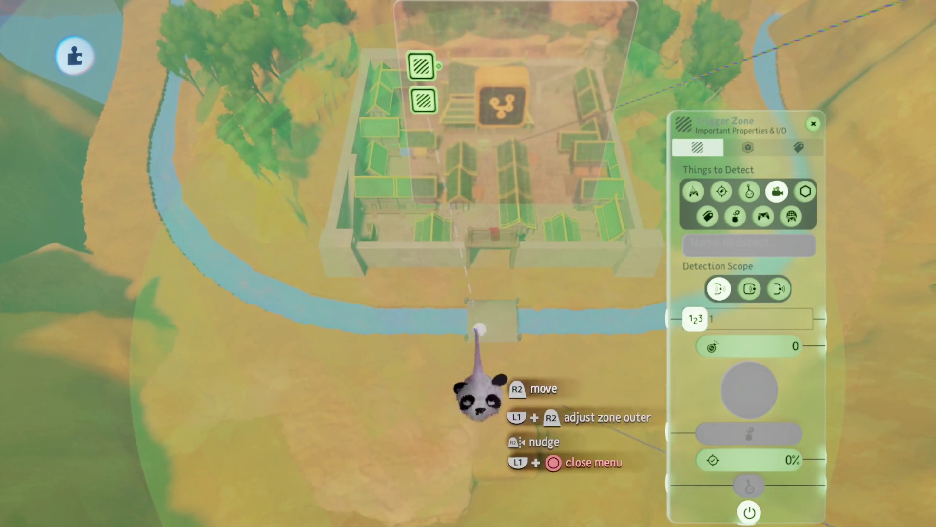
{"action": "scroll", "coordinate": [483, 325], "scroll_direction": "down", "scroll_amount": 3}
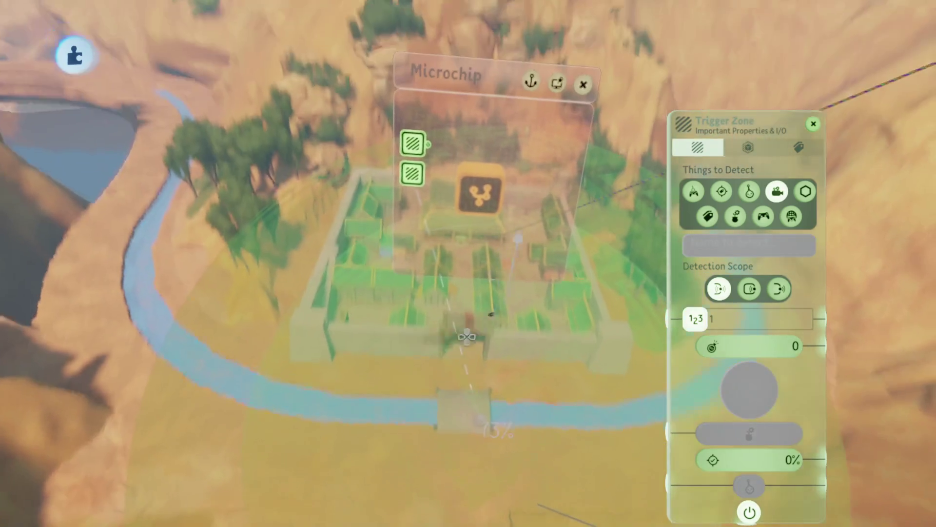
{"action": "key", "text": "Escape"}
- Place the third trigger zone by the river arch
{"action": "scroll", "coordinate": [687, 331], "scroll_direction": "up", "scroll_amount": 3}
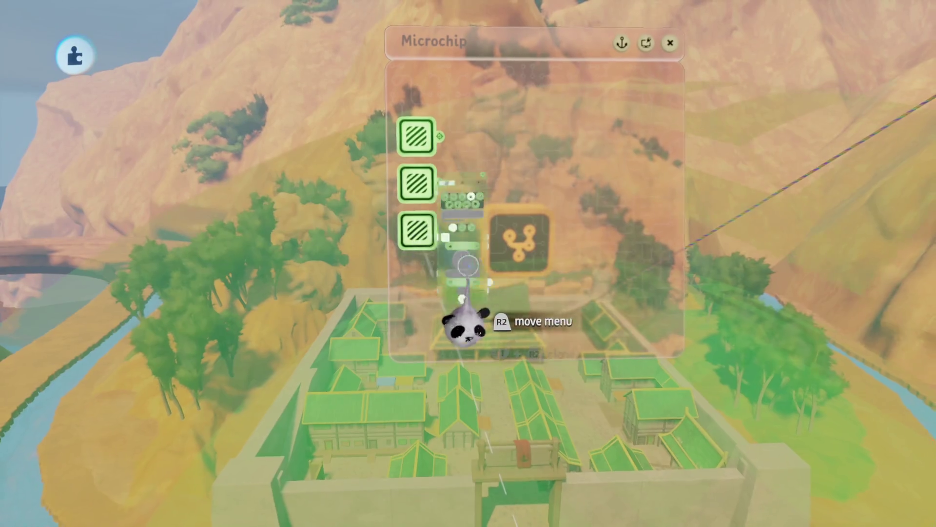
{"action": "left_click", "coordinate": [417, 231]}
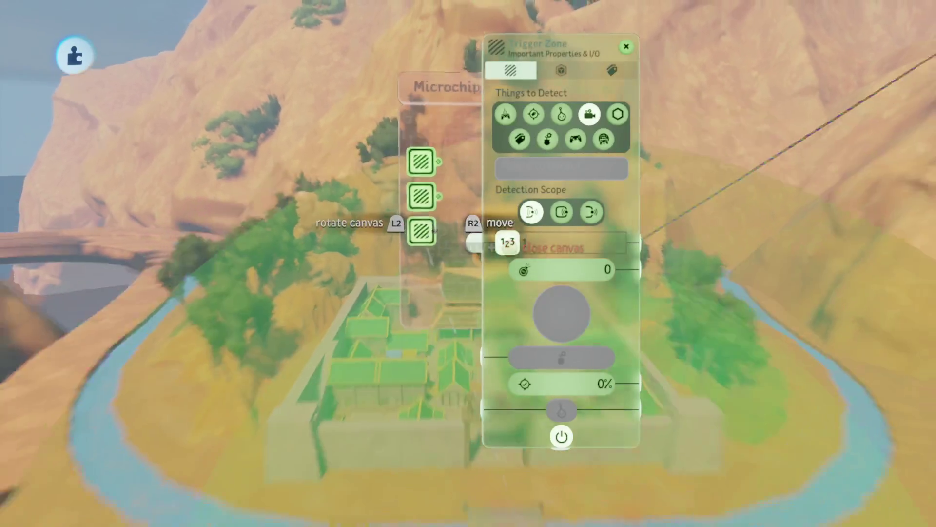
{"action": "mouse_move", "coordinate": [476, 405]}
{"action": "left_mouse_down"}
{"action": "mouse_move", "coordinate": [458, 324]}
{"action": "mouse_move", "coordinate": [419, 334]}
{"action": "mouse_move", "coordinate": [429, 272]}
{"action": "mouse_move", "coordinate": [451, 281]}
{"action": "mouse_move", "coordinate": [419, 263]}
{"action": "left_mouse_up"}
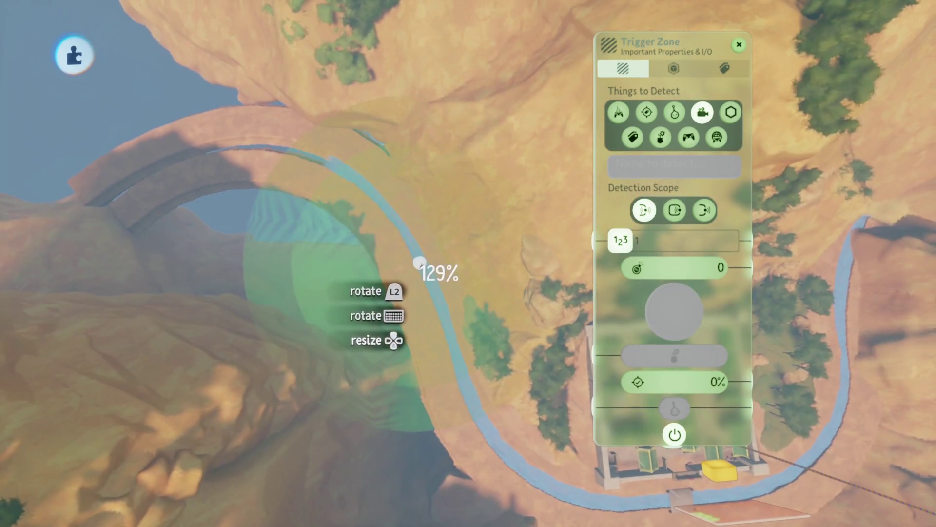
{"action": "key", "text": "Escape"}
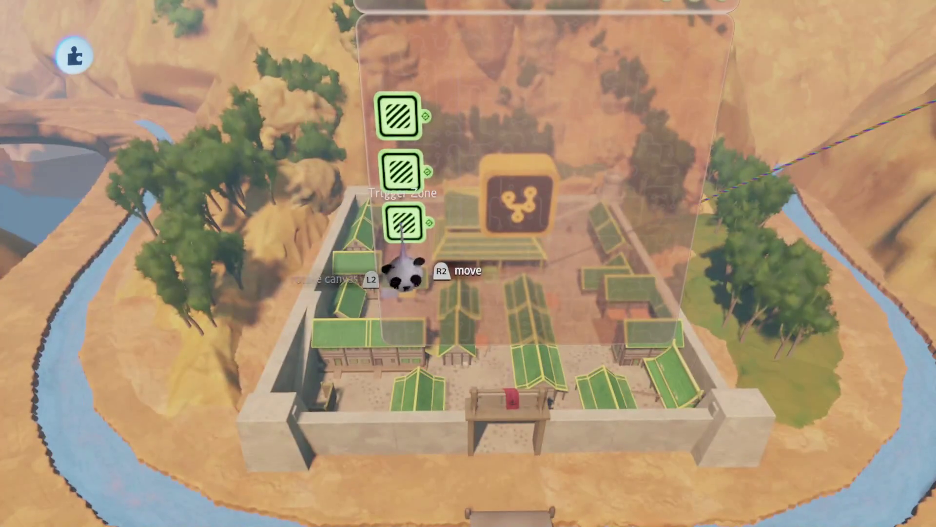
- Clone a fourth trigger zone, spread the zones apart, and place it over the canyon
{"action": "left_click", "coordinate": [405, 273]}
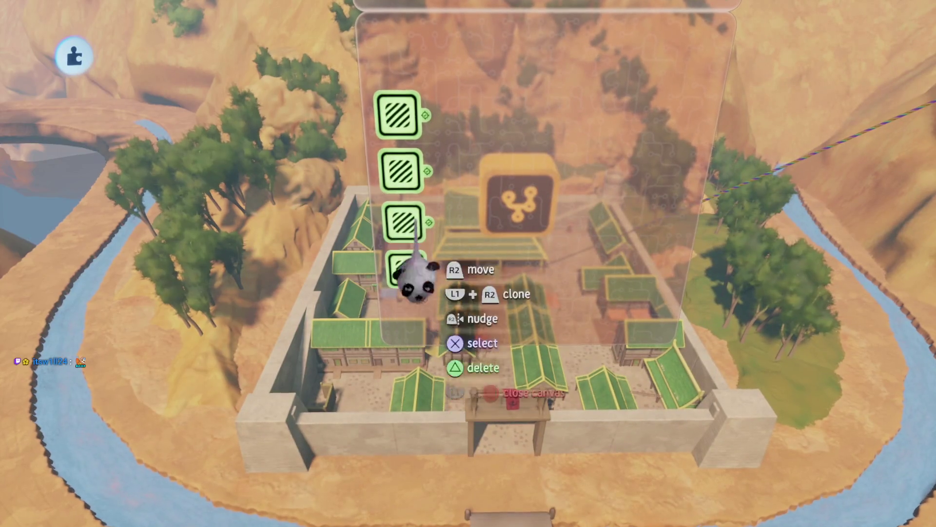
{"action": "left_click_drag", "start_coordinate": [397, 115], "coordinate": [394, 54]}
{"action": "mouse_move", "coordinate": [405, 268]}
{"action": "left_mouse_down"}
{"action": "mouse_move", "coordinate": [409, 305]}
{"action": "mouse_move", "coordinate": [407, 288]}
{"action": "left_mouse_up"}
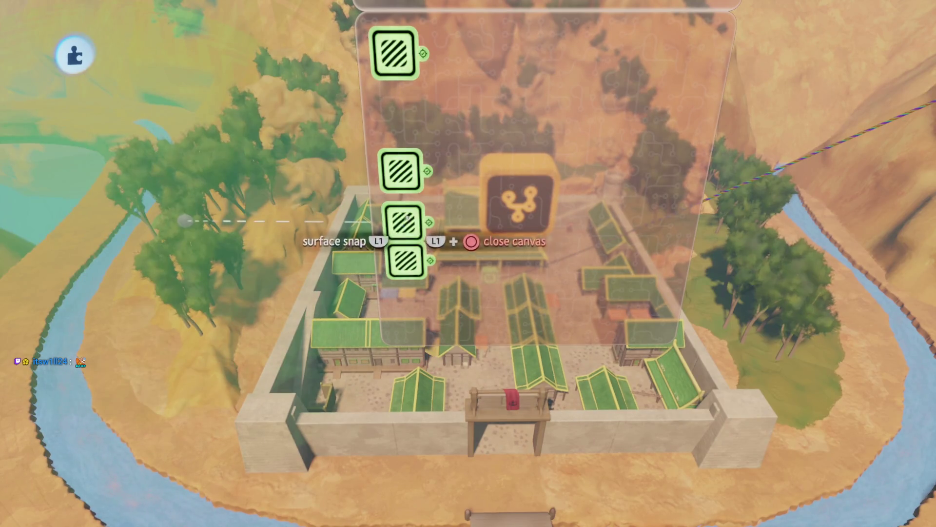
{"action": "left_click", "coordinate": [407, 222]}
{"action": "mouse_move", "coordinate": [358, 305]}
{"action": "left_mouse_down"}
{"action": "mouse_move", "coordinate": [371, 266]}
{"action": "mouse_move", "coordinate": [266, 236]}
{"action": "left_mouse_up"}
{"action": "left_click_drag", "start_coordinate": [269, 200], "coordinate": [275, 350]}
{"action": "key", "text": "Escape"}
{"action": "left_click", "coordinate": [444, 342]}
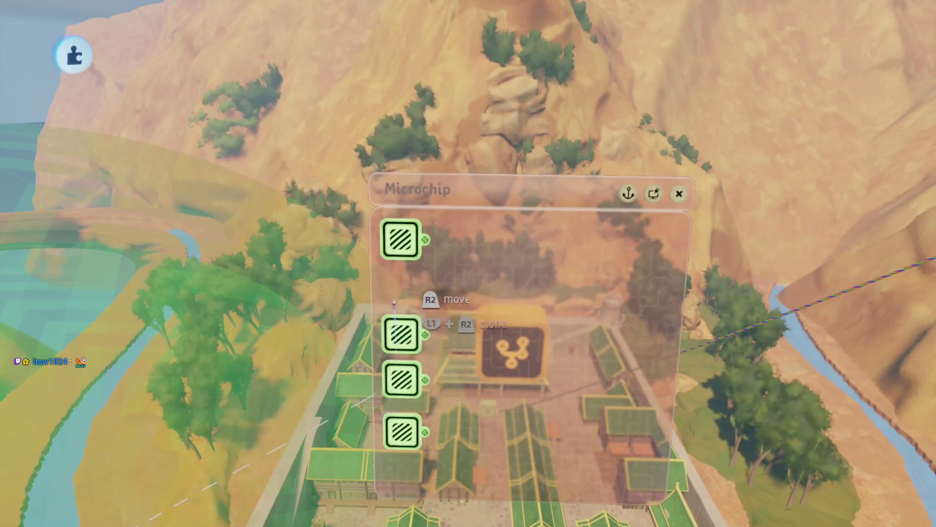
- Position the fifth trigger zone's area in the world
{"action": "left_click", "coordinate": [419, 334]}
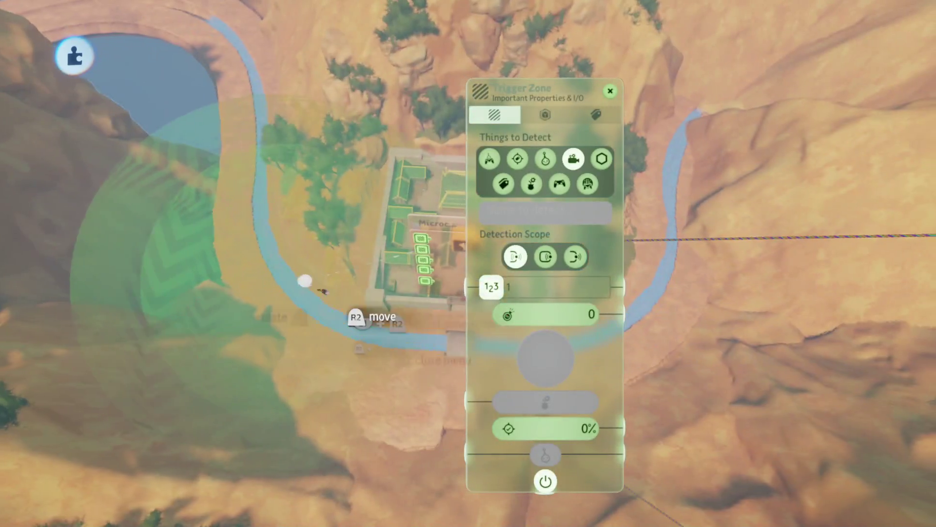
{"action": "mouse_move", "coordinate": [305, 280]}
{"action": "left_mouse_down"}
{"action": "mouse_move", "coordinate": [445, 318]}
{"action": "mouse_move", "coordinate": [452, 332]}
{"action": "left_mouse_up"}
{"action": "key", "text": "Escape"}
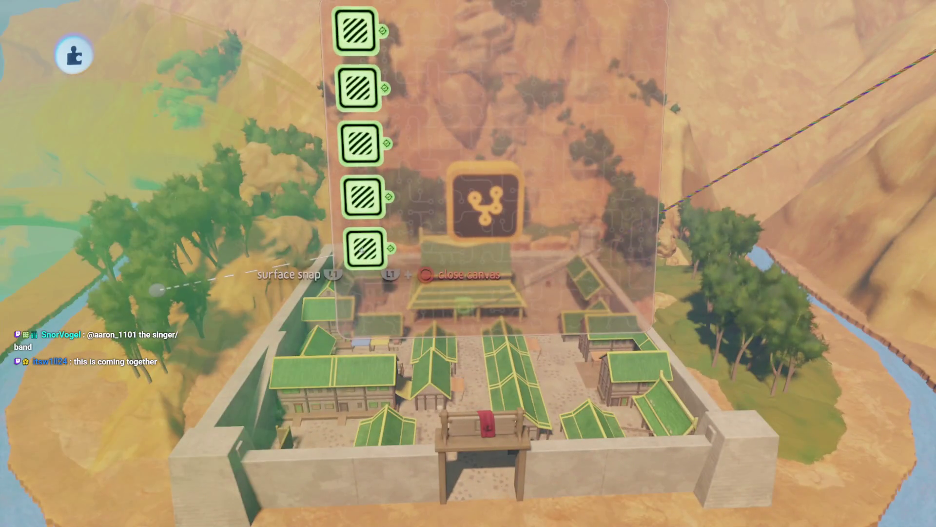
- Stamp a Selector and wire the trigger zone outputs into its inputs A–E
{"action": "key", "text": "s"}
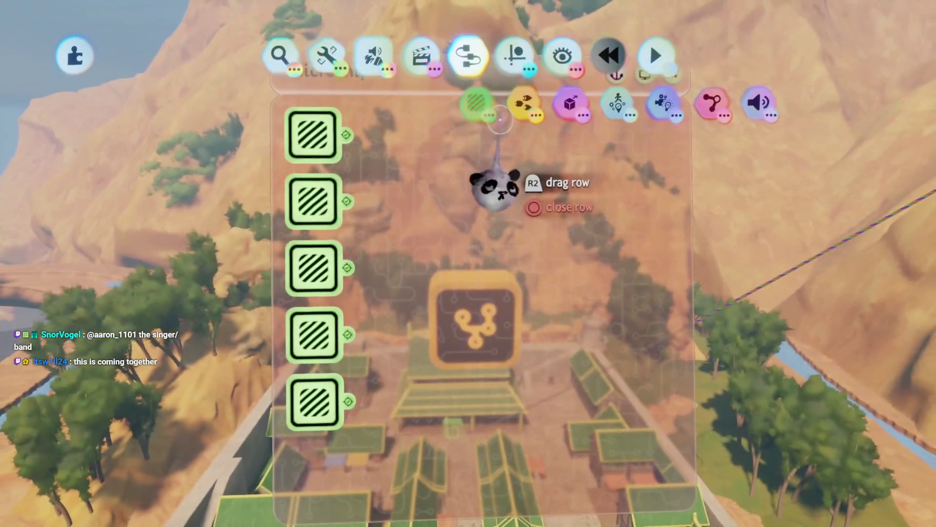
{"action": "left_click", "coordinate": [500, 119]}
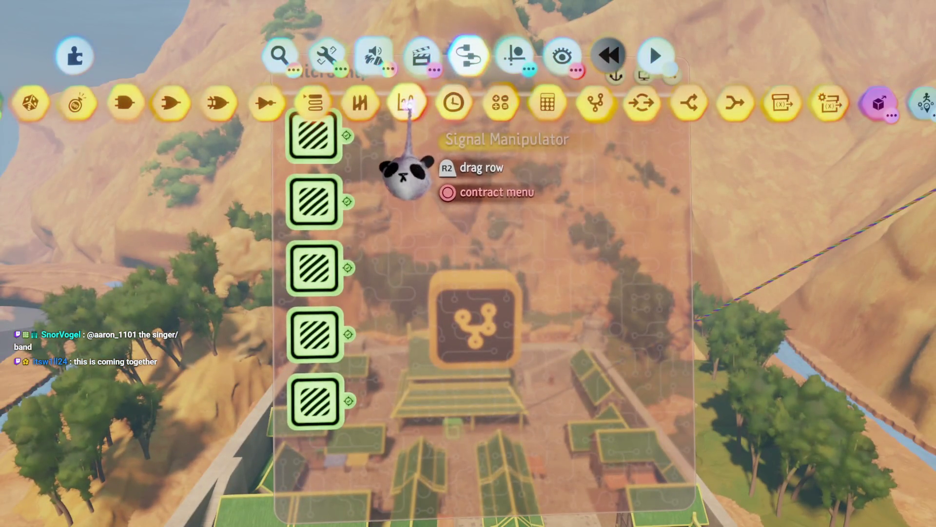
{"action": "left_click", "coordinate": [314, 97]}
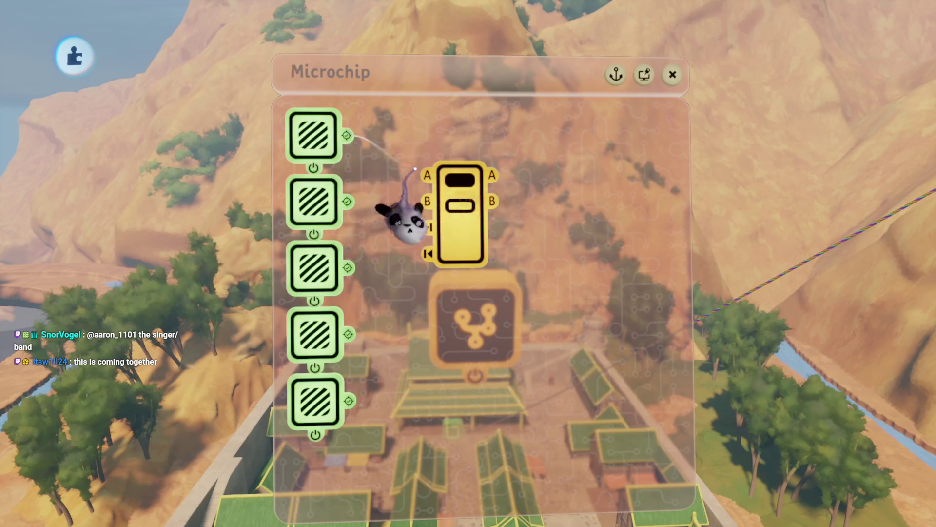
{"action": "left_click", "coordinate": [429, 227]}
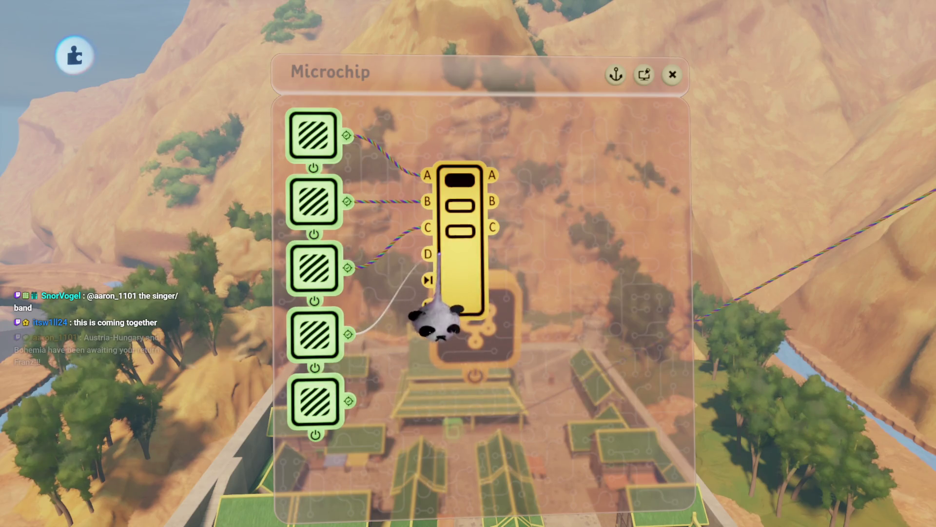
{"action": "left_click", "coordinate": [427, 254]}
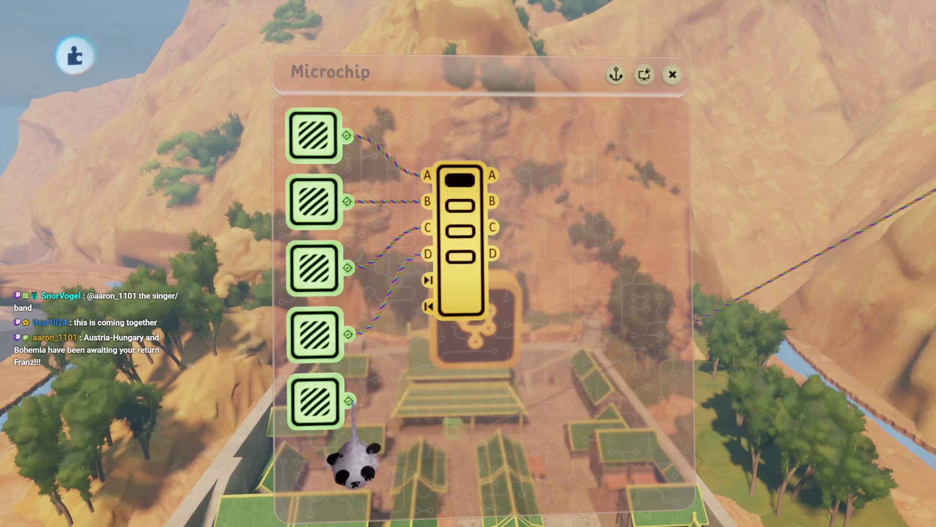
{"action": "left_click", "coordinate": [427, 280]}
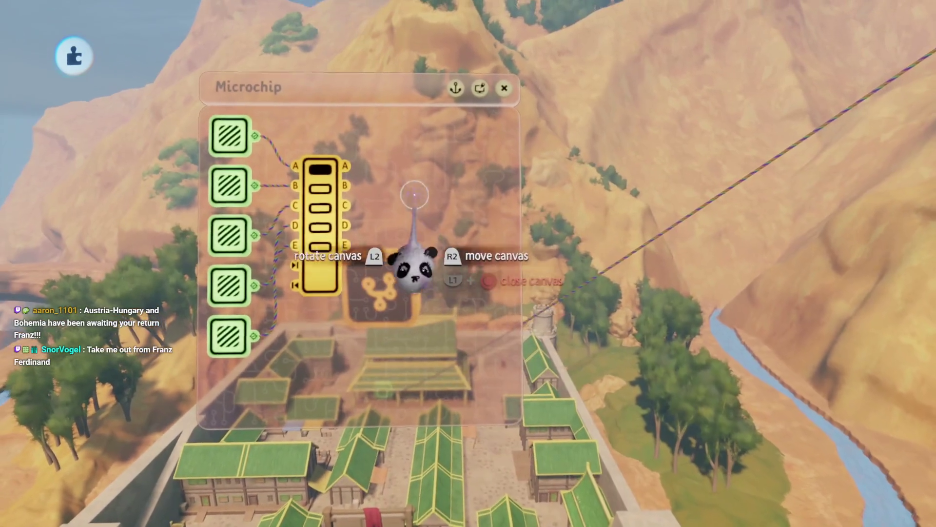
- Pick up a Force Applier from the pink gadget group
{"action": "key", "text": "s"}
{"action": "mouse_move", "coordinate": [511, 111]}
{"action": "left_mouse_down"}
{"action": "mouse_move", "coordinate": [536, 92]}
{"action": "mouse_move", "coordinate": [422, 116]}
{"action": "mouse_move", "coordinate": [361, 103]}
{"action": "left_mouse_up"}
{"action": "left_click", "coordinate": [363, 104]}
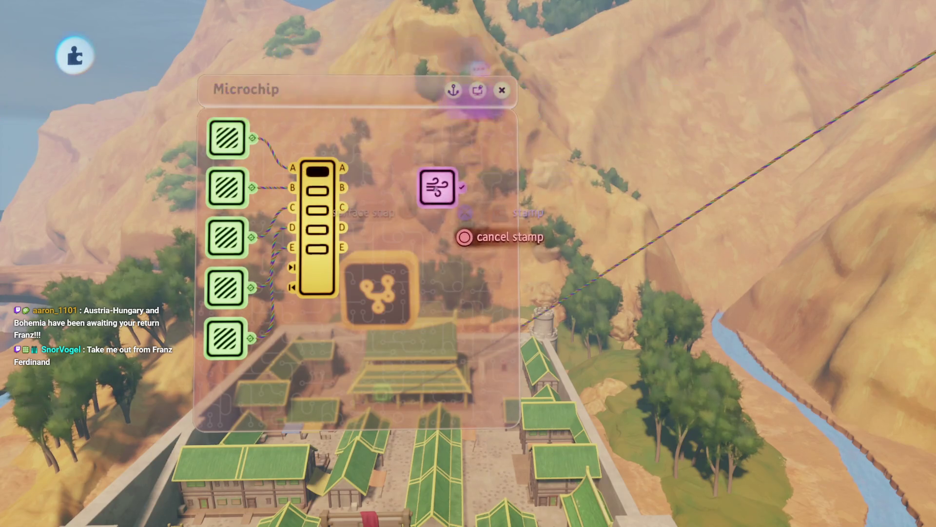
- Stamp the Force Applier beside the selector and discard the stray wire
{"action": "left_click", "coordinate": [438, 194]}
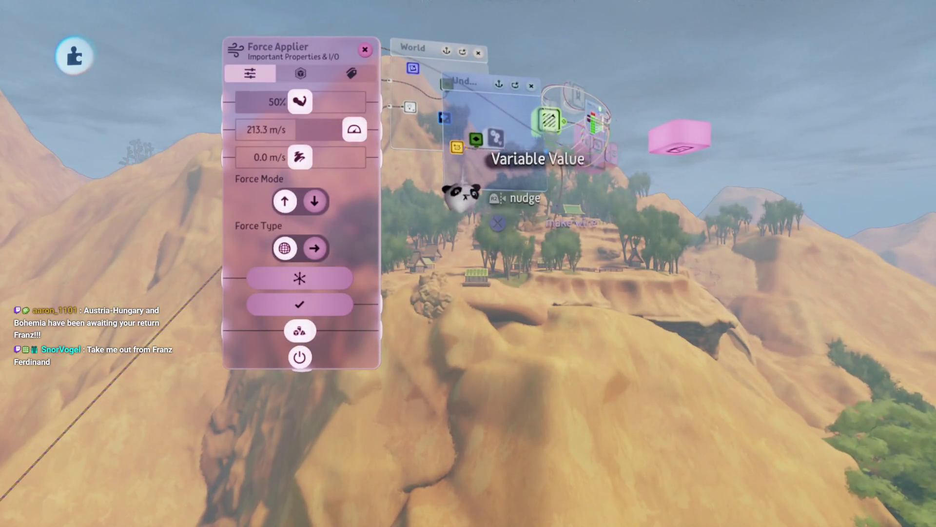
{"action": "left_click", "coordinate": [460, 222]}
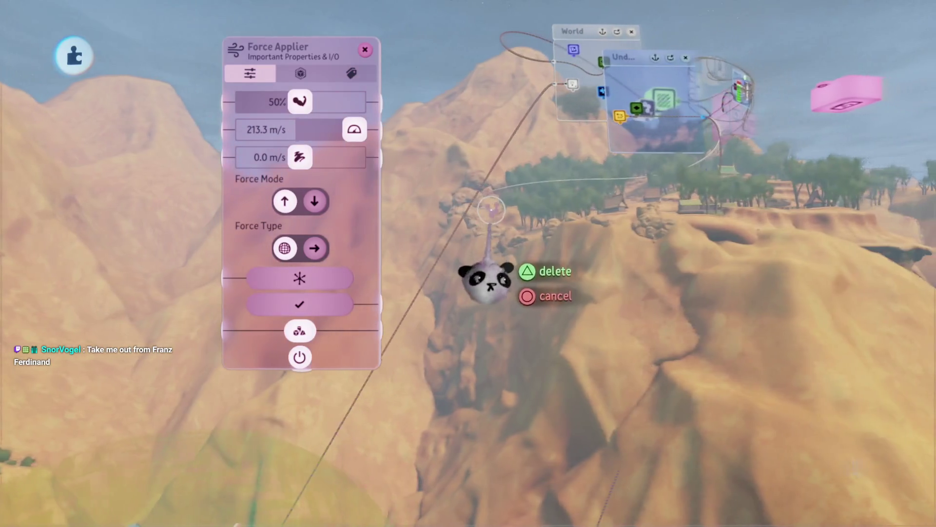
{"action": "left_click", "coordinate": [471, 251]}
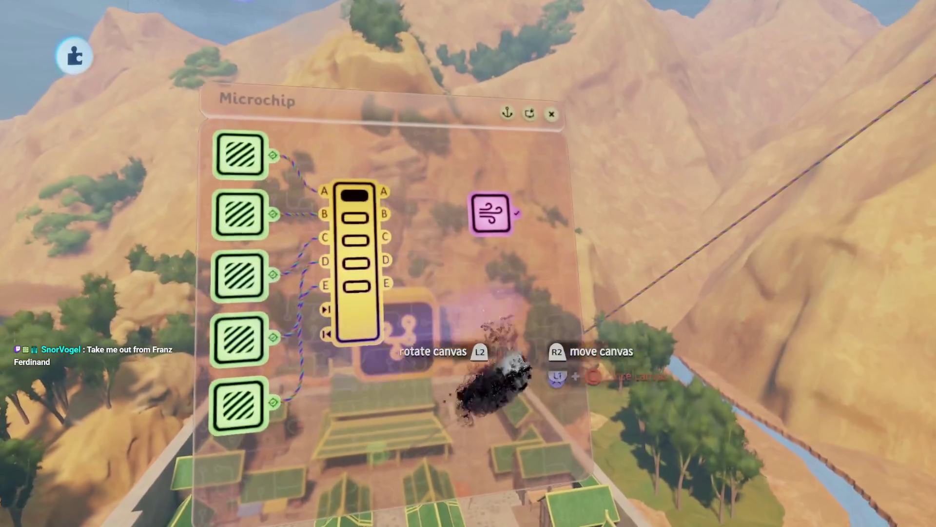
- Browse the logic gadgets and briefly open the Search browser
{"action": "key", "text": "Tab"}
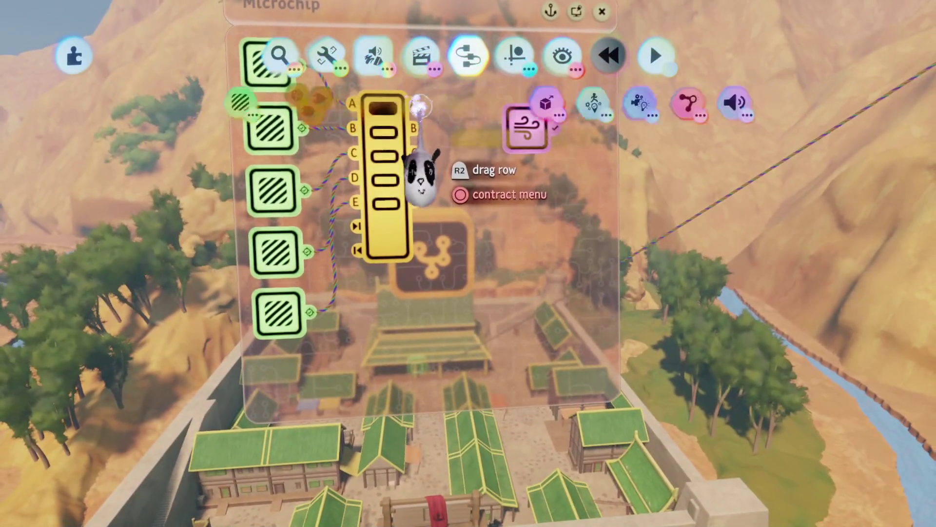
{"action": "left_click", "coordinate": [414, 104]}
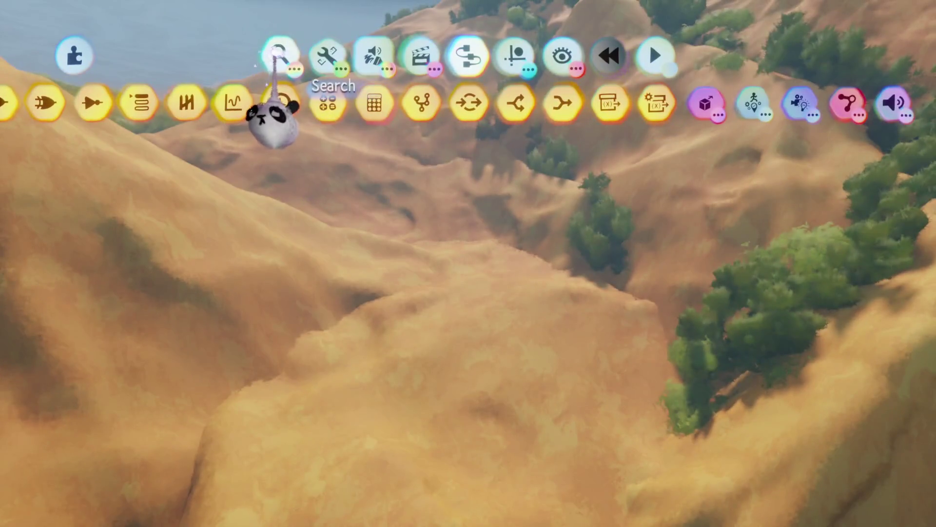
{"action": "left_click", "coordinate": [277, 55]}
{"action": "key", "text": "Escape"}
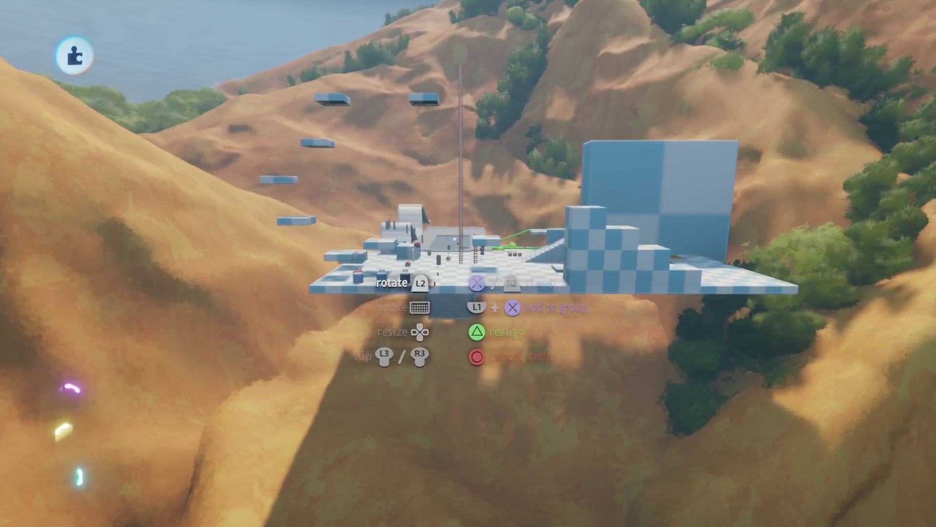
- Stamp a Variable Modifier below the selector on the microchip
{"action": "key", "text": "Escape"}
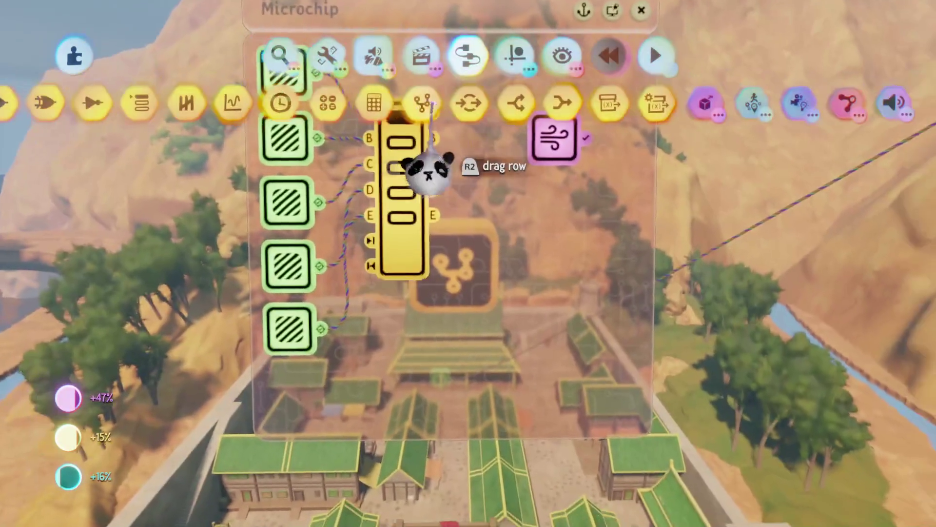
{"action": "left_click", "coordinate": [632, 108]}
{"action": "left_click", "coordinate": [396, 319]}
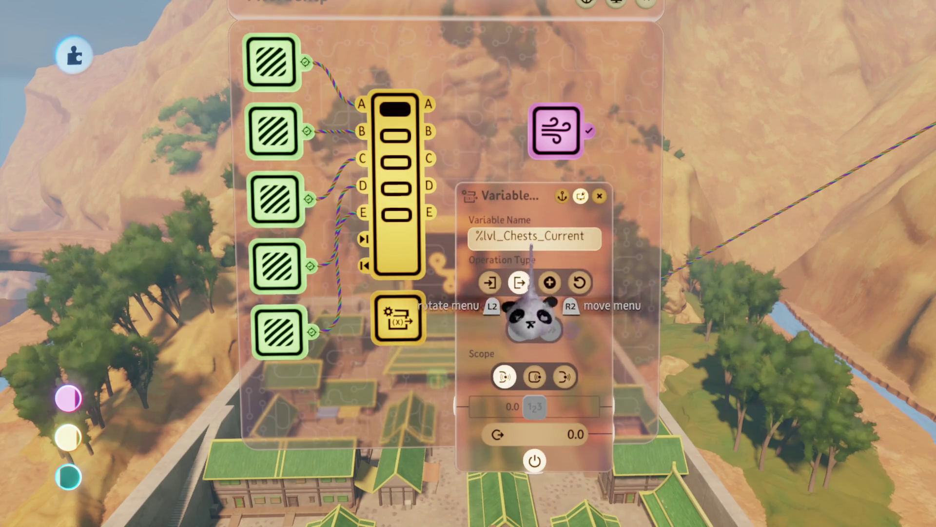
- Cycle the Variable Name field through the Aang variables, then leave the chip
{"action": "key", "text": "Right"}
{"action": "key", "text": "Right"}
{"action": "key", "text": "Right"}
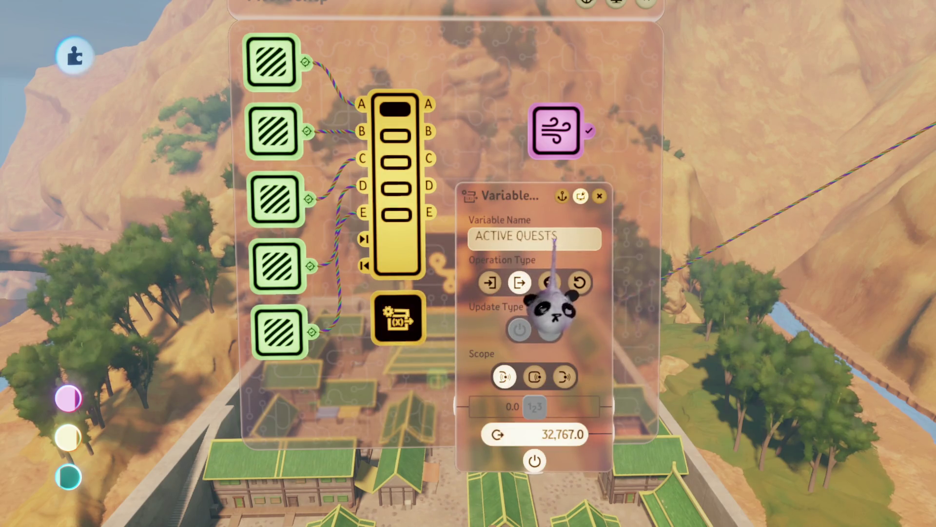
{"action": "key", "text": "Right"}
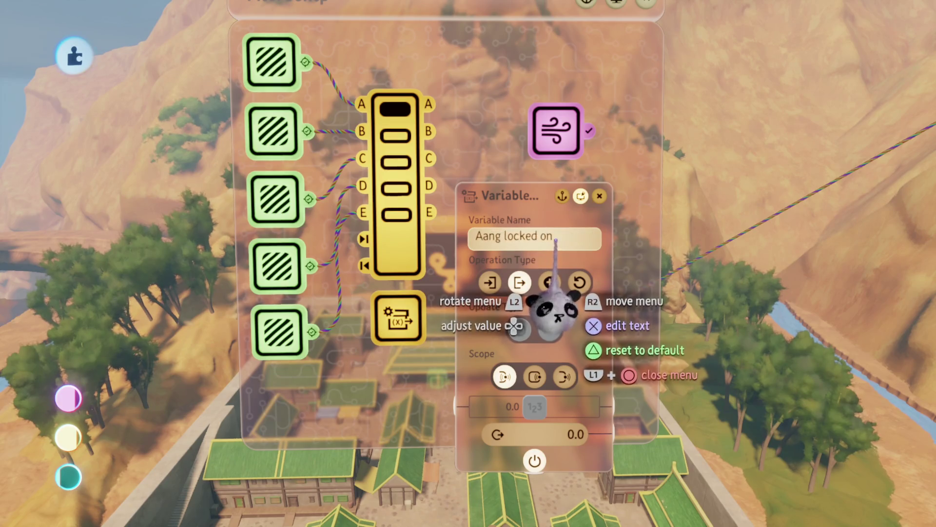
{"action": "key", "text": "Right"}
{"action": "key", "text": "Right"}
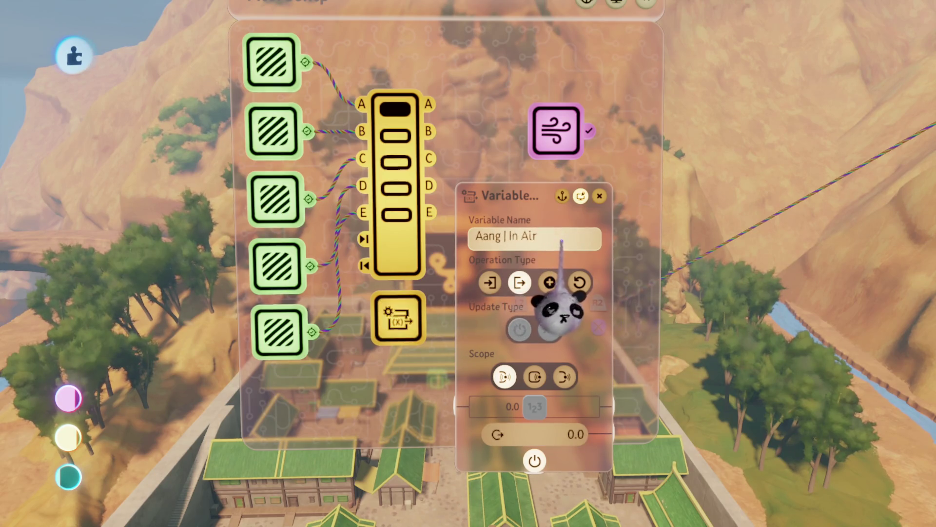
{"action": "key", "text": "Right"}
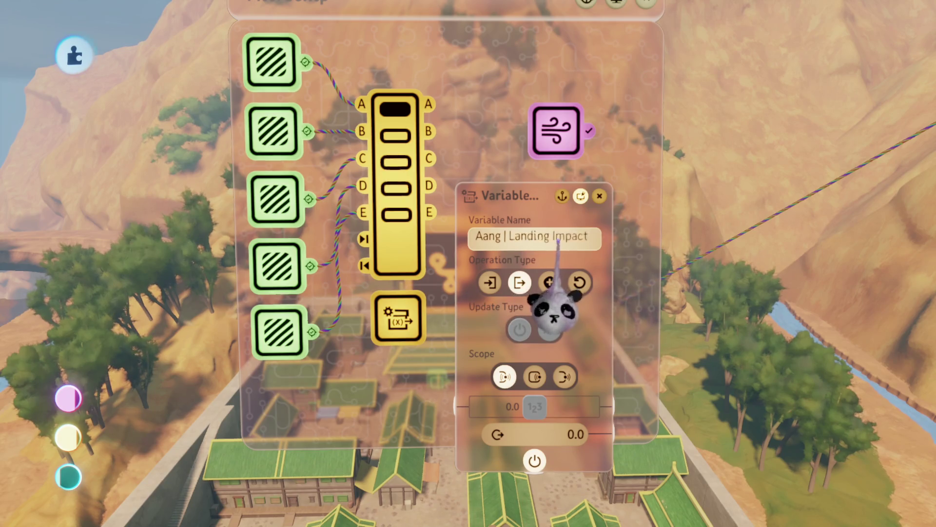
{"action": "key", "text": "Right"}
{"action": "key", "text": "Right"}
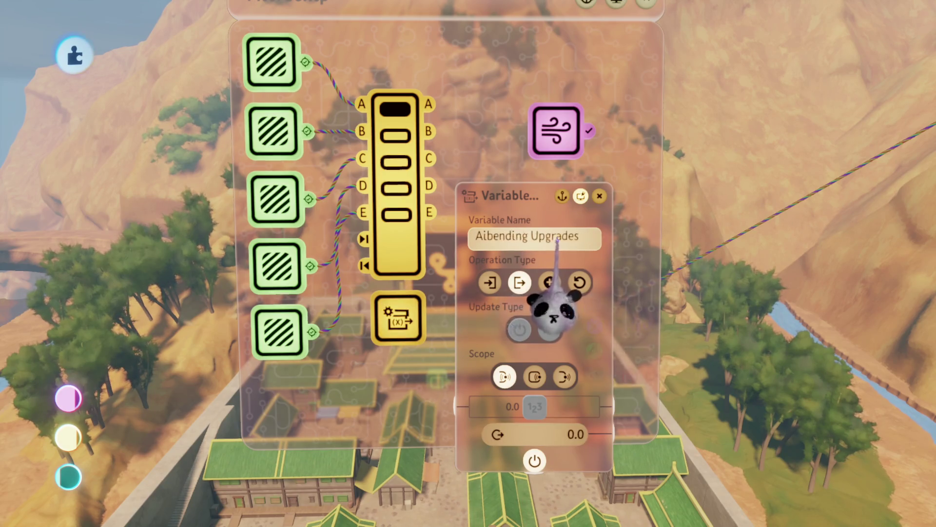
{"action": "key", "text": "Right"}
{"action": "key", "text": "Right"}
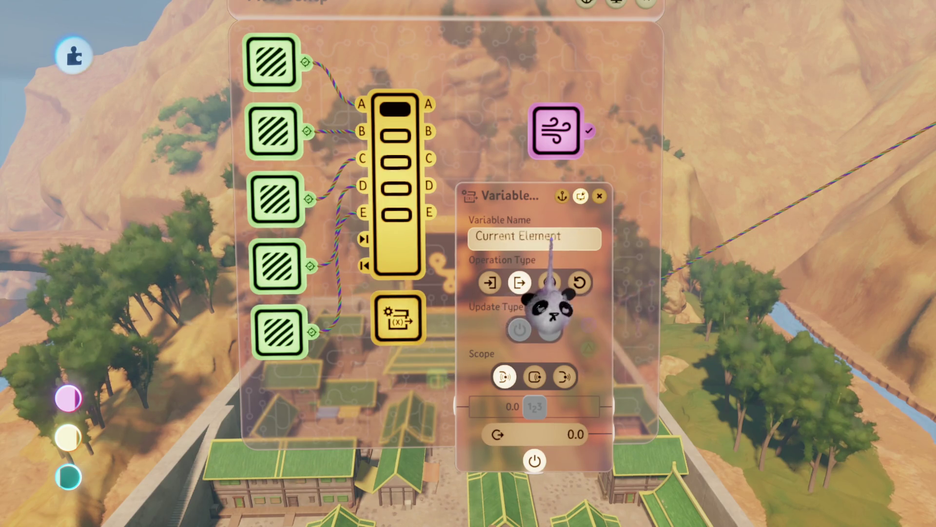
{"action": "key", "text": "Escape"}
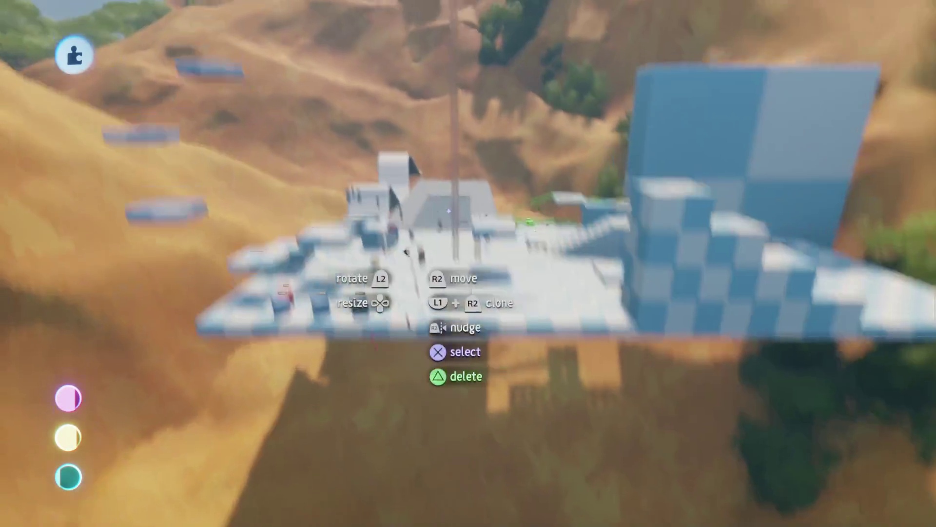
{"action": "key", "text": "Tab"}
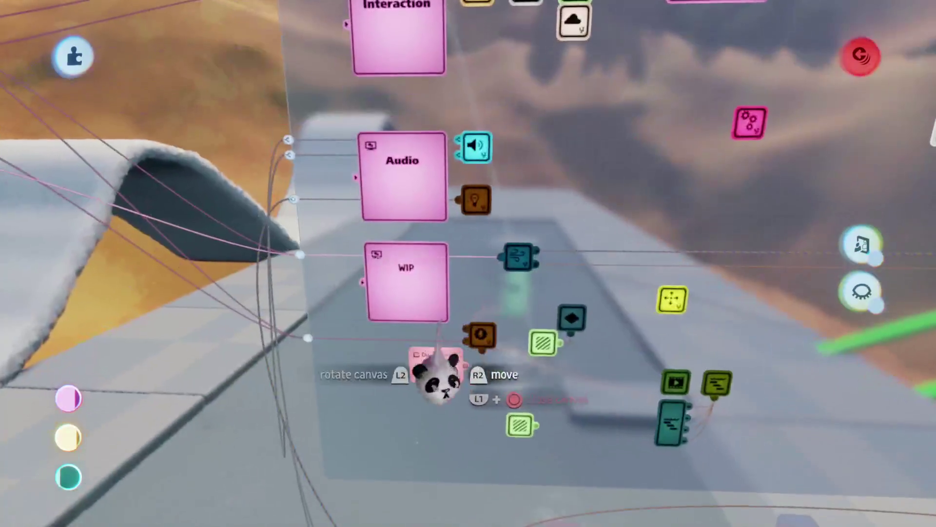
{"action": "scroll", "coordinate": [477, 264], "scroll_direction": "up", "scroll_amount": 10}
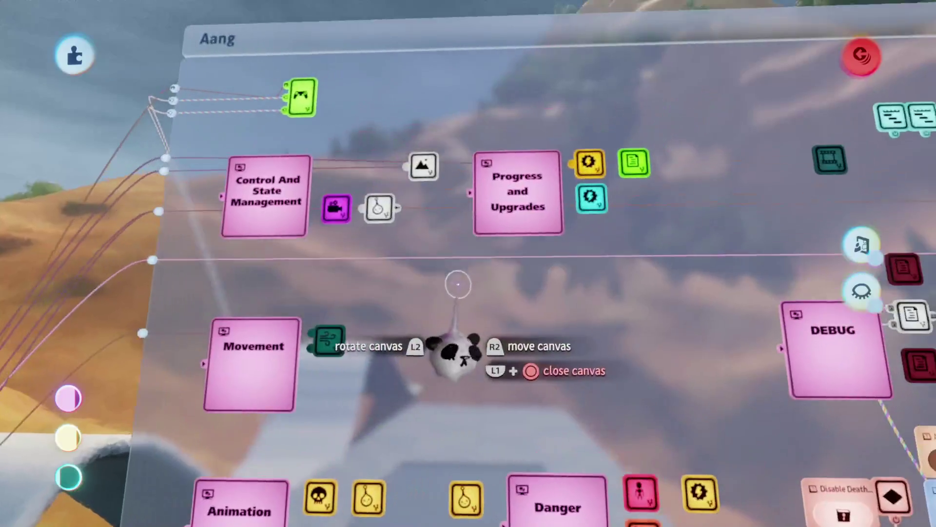
{"action": "scroll", "coordinate": [450, 311], "scroll_direction": "down", "scroll_amount": 5}
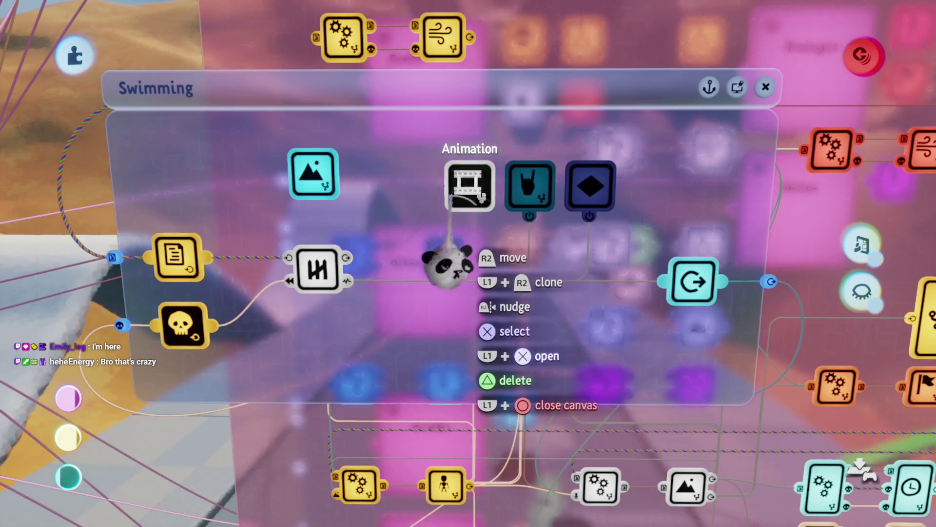
{"action": "left_click", "coordinate": [450, 197]}
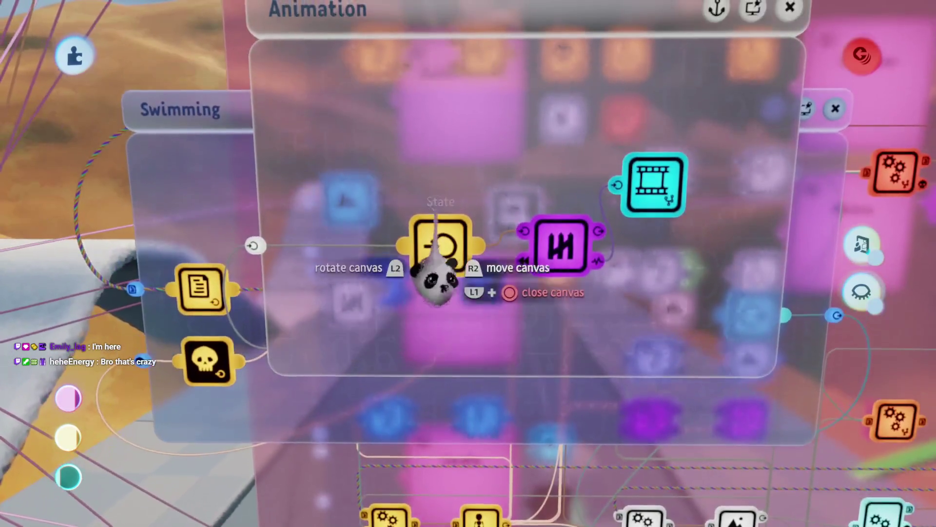
{"action": "left_click", "coordinate": [585, 251]}
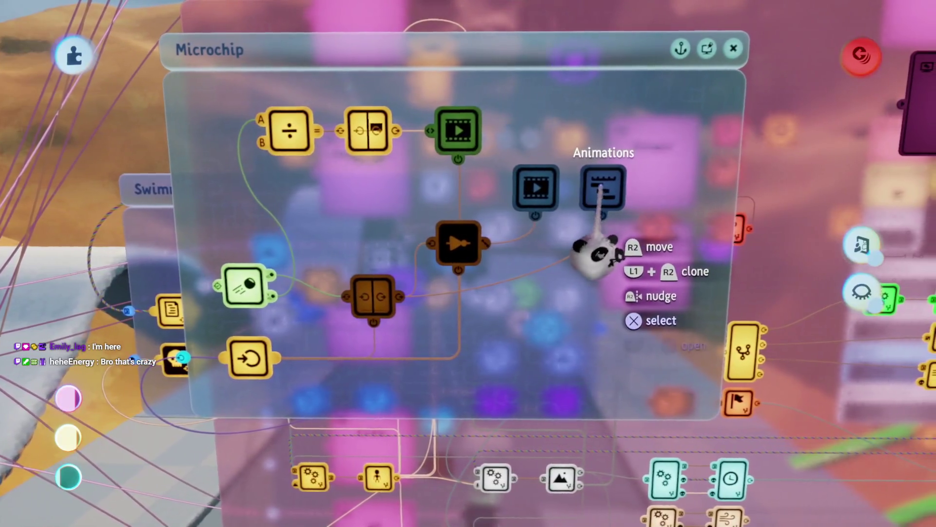
{"action": "left_click", "coordinate": [604, 186]}
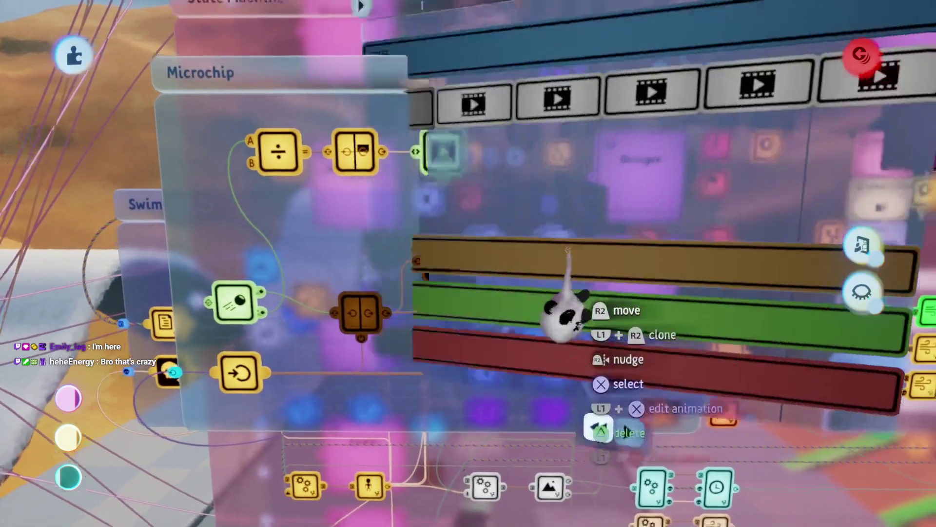
{"action": "key", "text": "Escape"}
{"action": "key", "text": "Escape"}
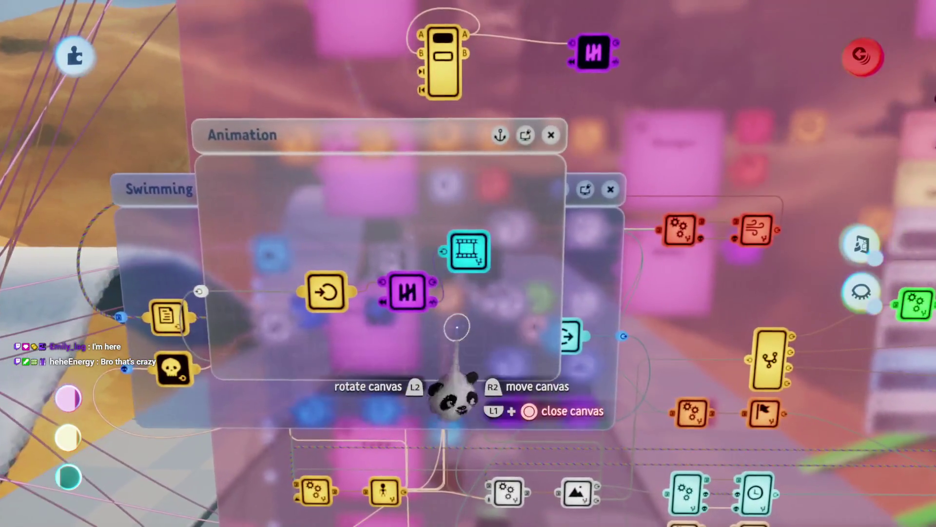
{"action": "key", "text": "Escape"}
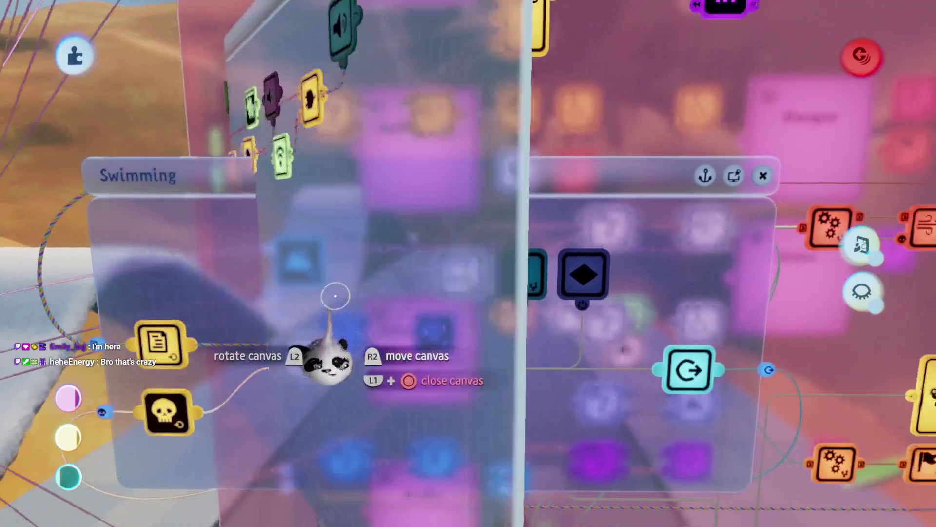
{"action": "left_click", "coordinate": [416, 315]}
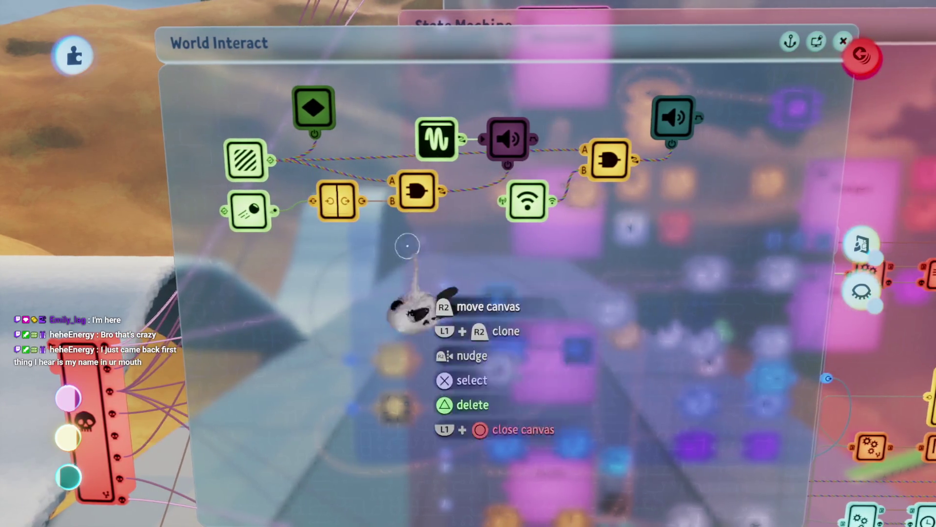
{"action": "key", "text": "Escape"}
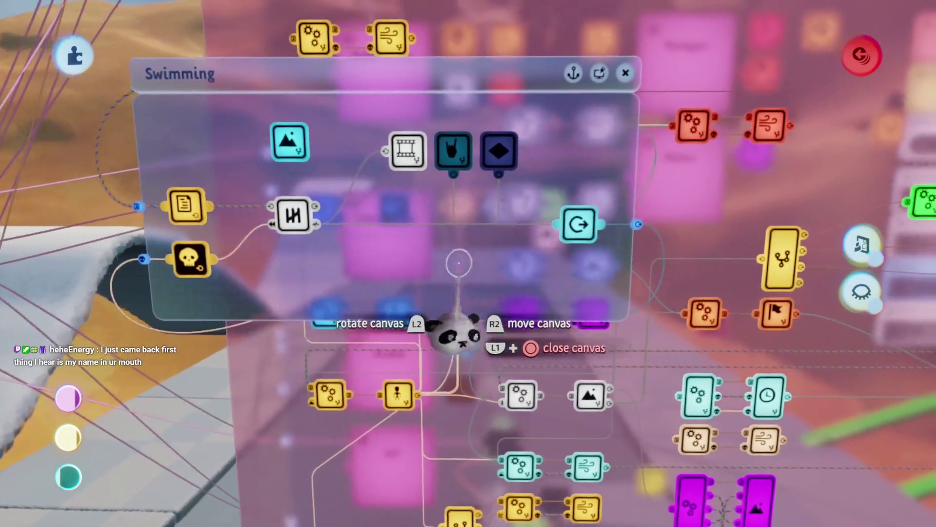
{"action": "key", "text": "Escape"}
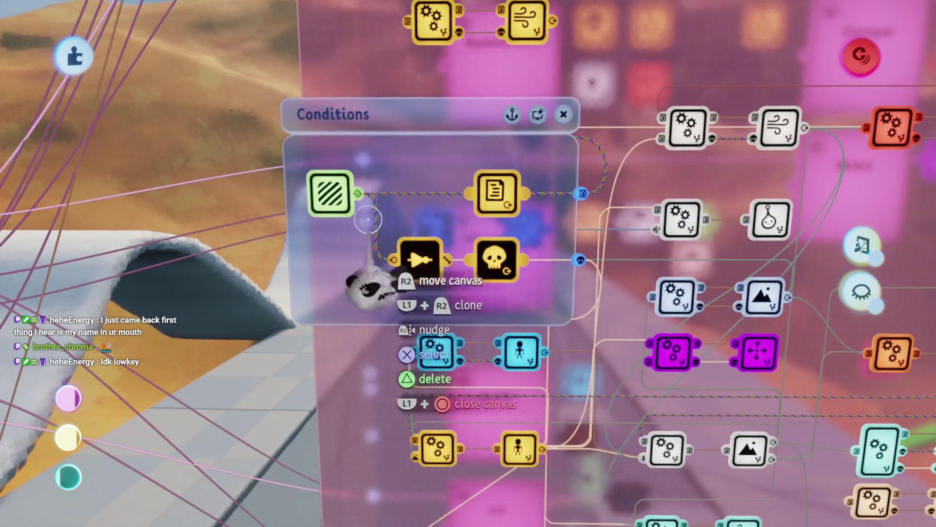
{"action": "left_click", "coordinate": [341, 268]}
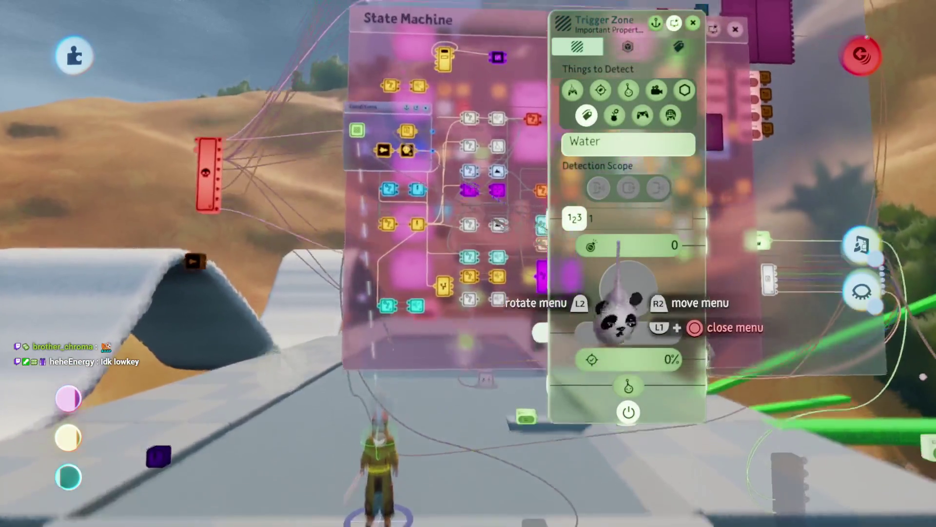
{"action": "key", "text": "Escape"}
{"action": "scroll", "coordinate": [533, 233], "scroll_direction": "up", "scroll_amount": 5}
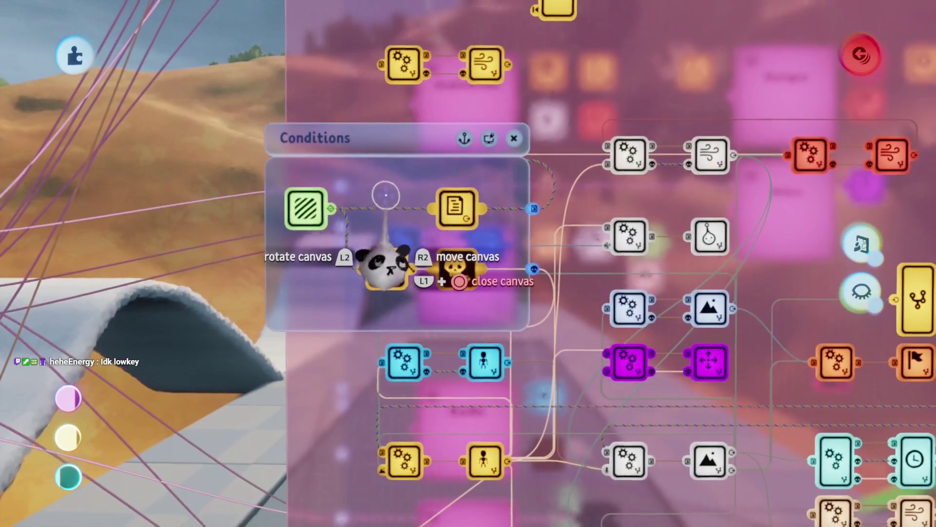
{"action": "key", "text": "Escape"}
{"action": "scroll", "coordinate": [395, 233], "scroll_direction": "down", "scroll_amount": 10}
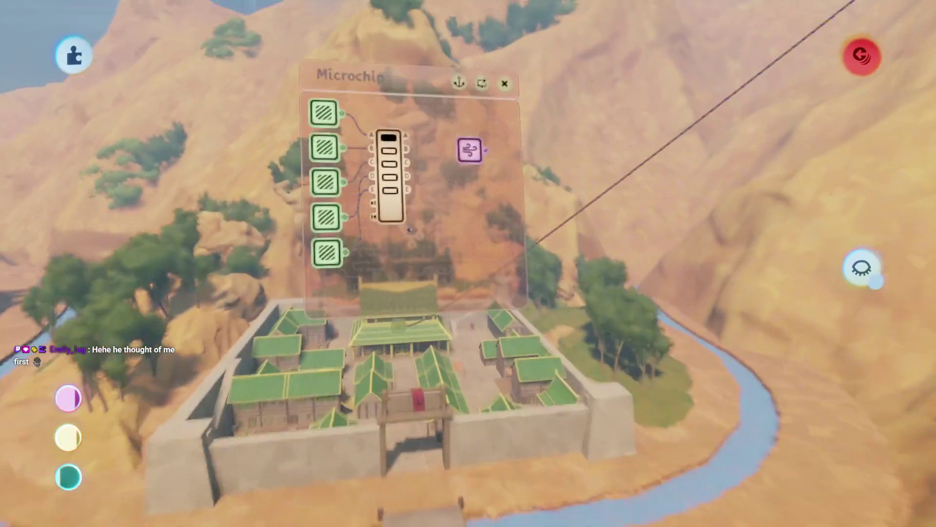
- Add a text displayer note reading 'Change with Aang Underwater Var' to the microchip
{"action": "key", "text": "Tab"}
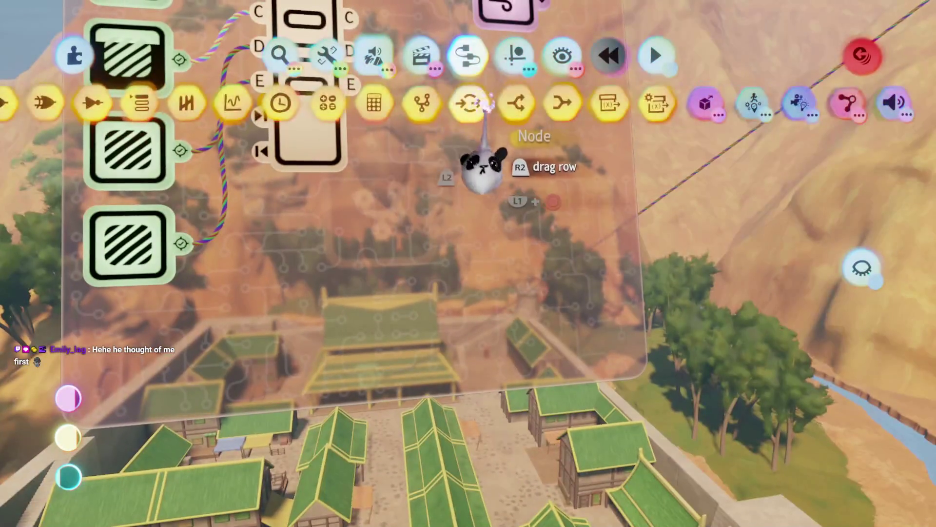
{"action": "left_click", "coordinate": [493, 173]}
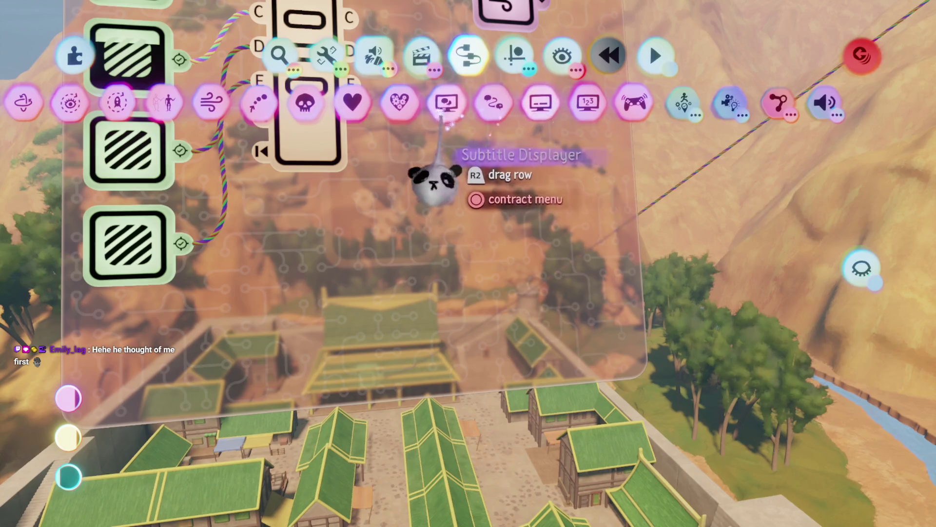
{"action": "left_click", "coordinate": [429, 188]}
{"action": "left_click", "coordinate": [366, 329]}
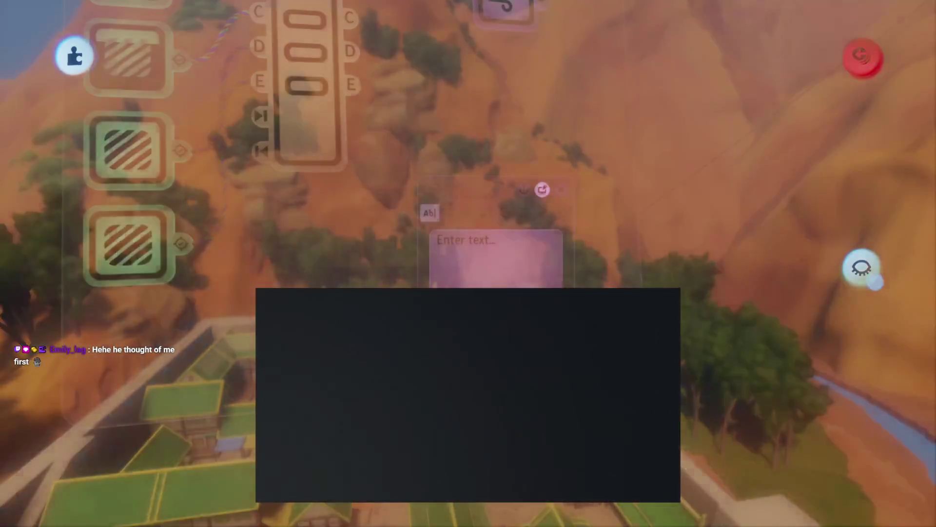
{"action": "type", "text": "Cha"}
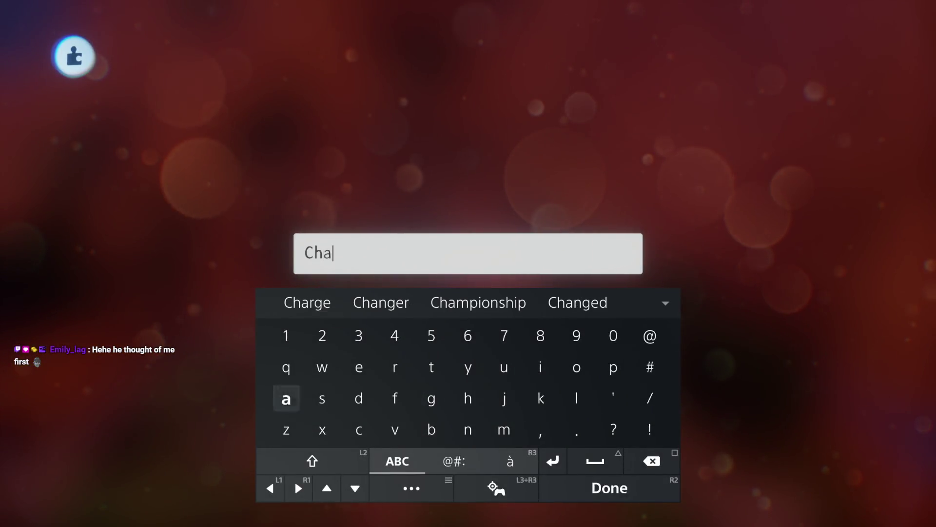
{"action": "type", "text": "nge"}
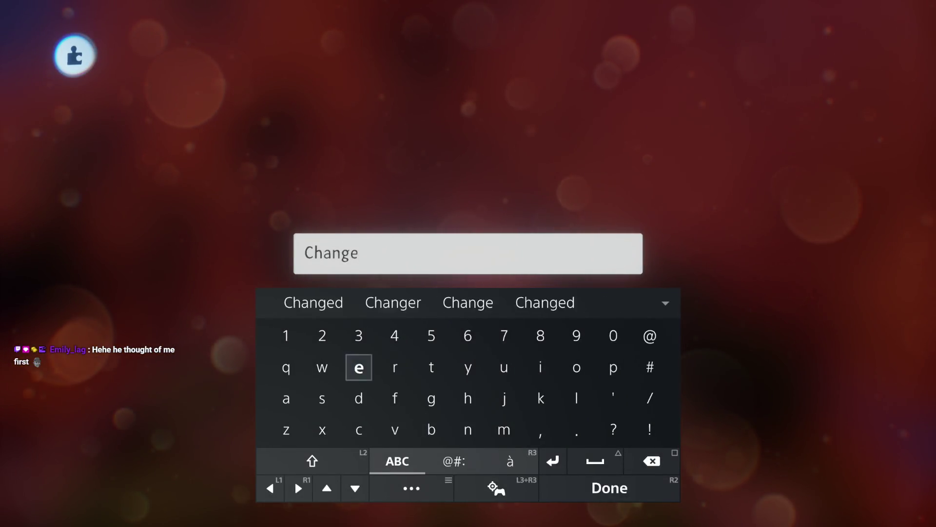
{"action": "type", "text": " with"}
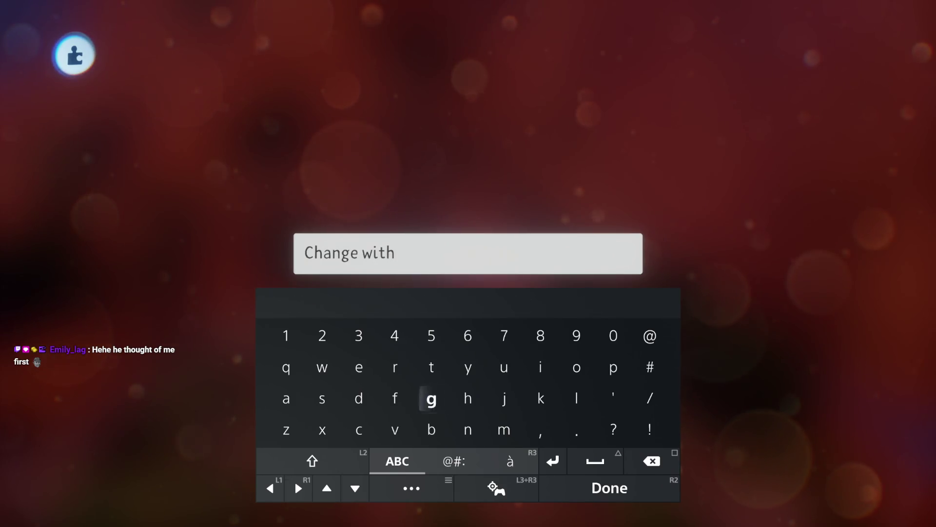
{"action": "type", "text": " Aang "}
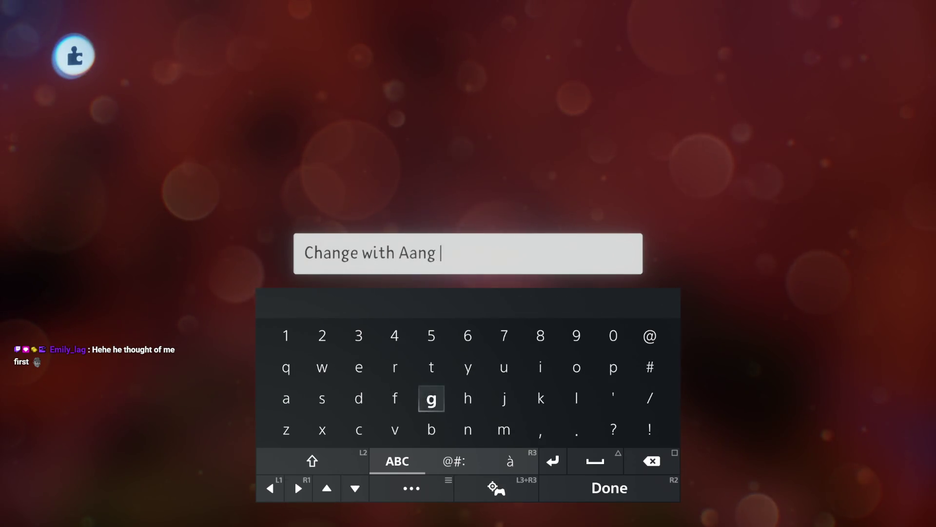
{"action": "type", "text": "Unde"}
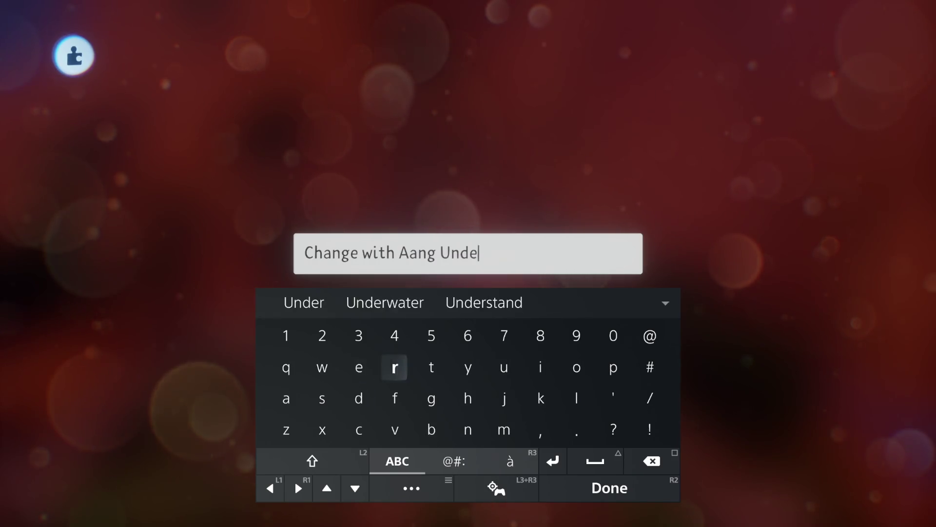
{"action": "type", "text": "rwater"}
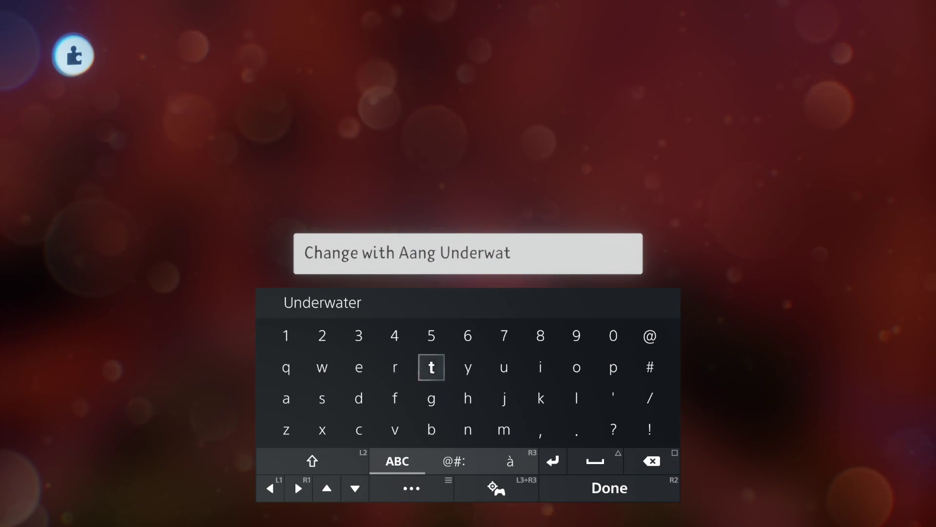
{"action": "key", "text": "shift"}
{"action": "type", "text": "Var"}
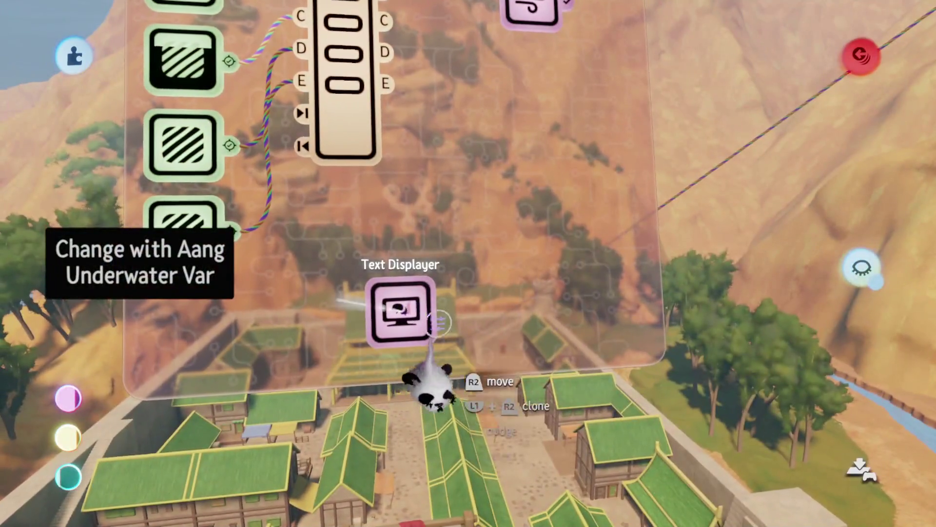
{"action": "left_click", "coordinate": [432, 341]}
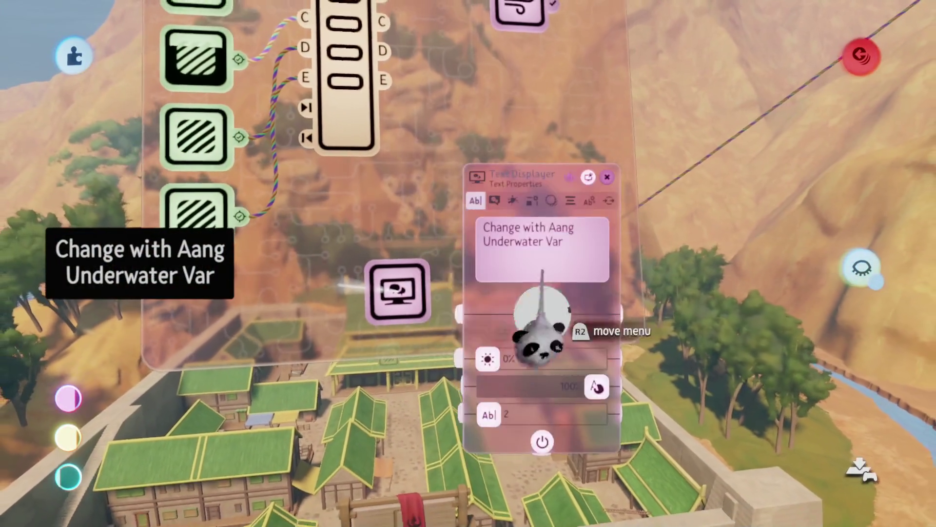
{"action": "key", "text": "Escape"}
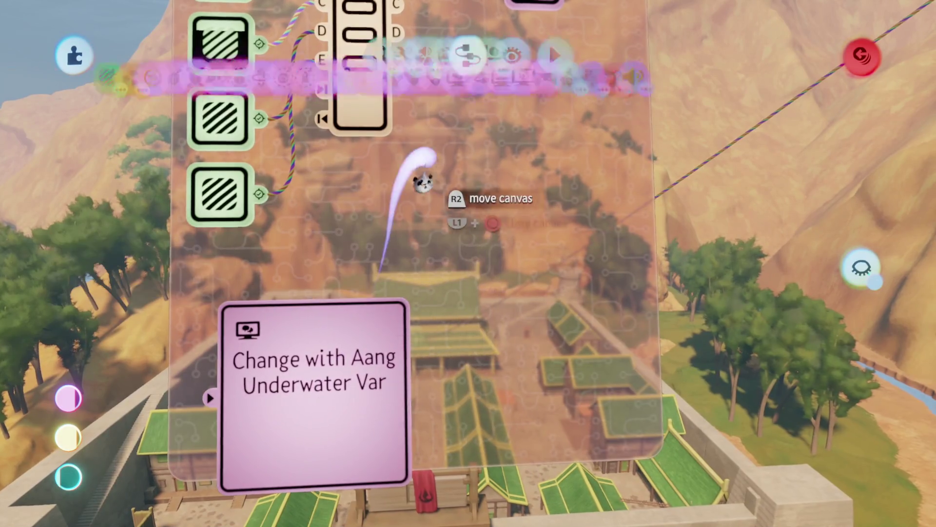
- Pick a Variable Modifier from the palette, then close the microchip canvas
{"action": "key", "text": "Tab"}
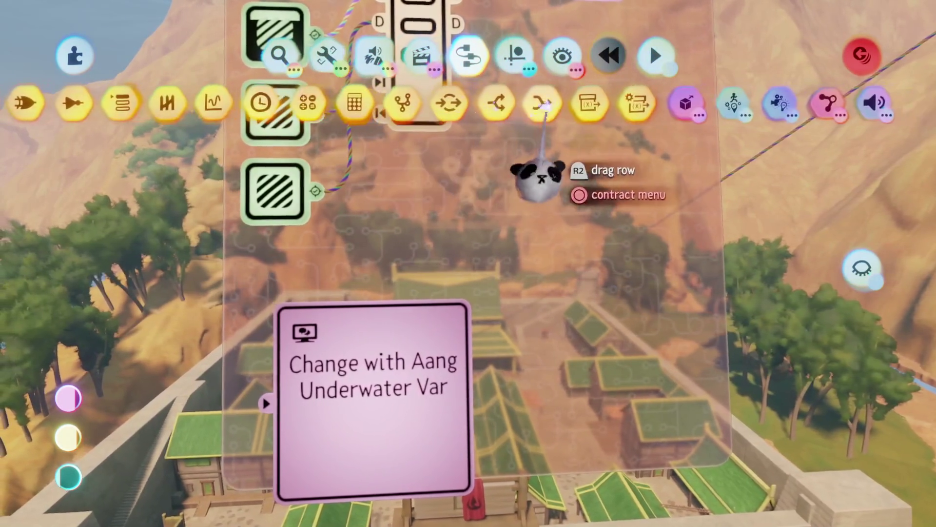
{"action": "left_click", "coordinate": [590, 103]}
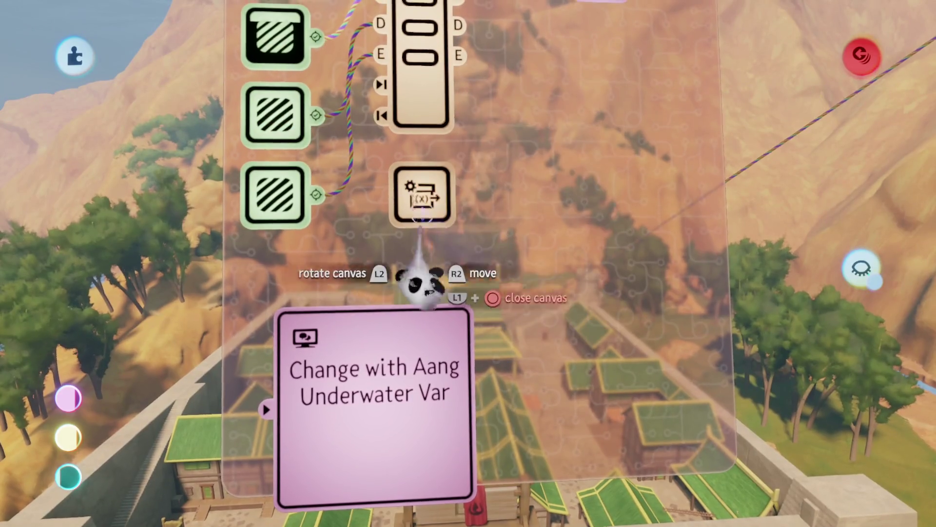
{"action": "key", "text": "Escape"}
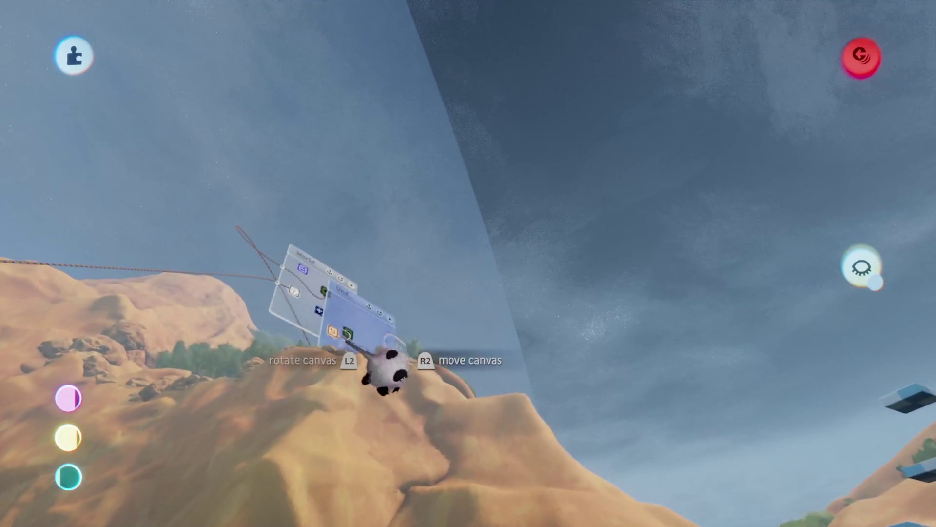
{"action": "left_click_drag", "start_coordinate": [373, 366], "coordinate": [288, 356]}
- Wire the Variable Modifier output into the Force Applier
{"action": "left_click", "coordinate": [287, 356]}
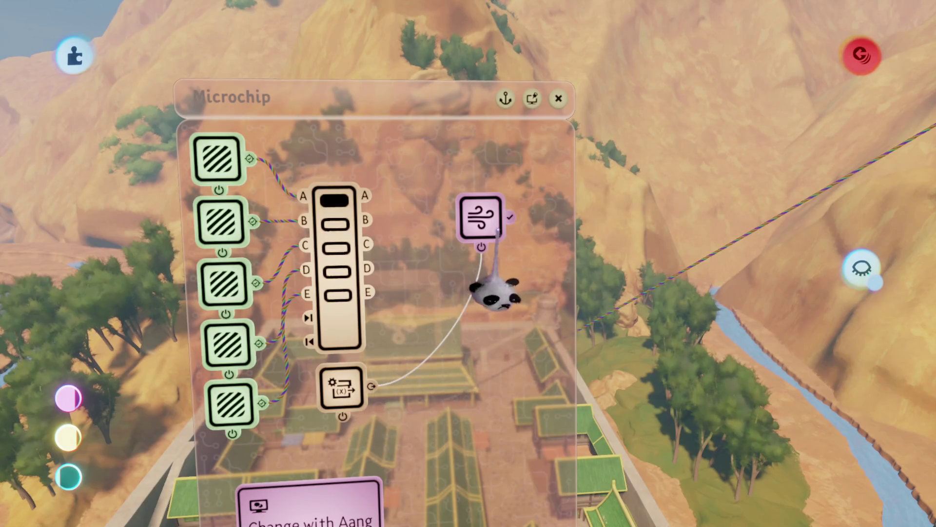
{"action": "left_click", "coordinate": [478, 277]}
{"action": "left_click_drag", "start_coordinate": [438, 332], "coordinate": [539, 344]}
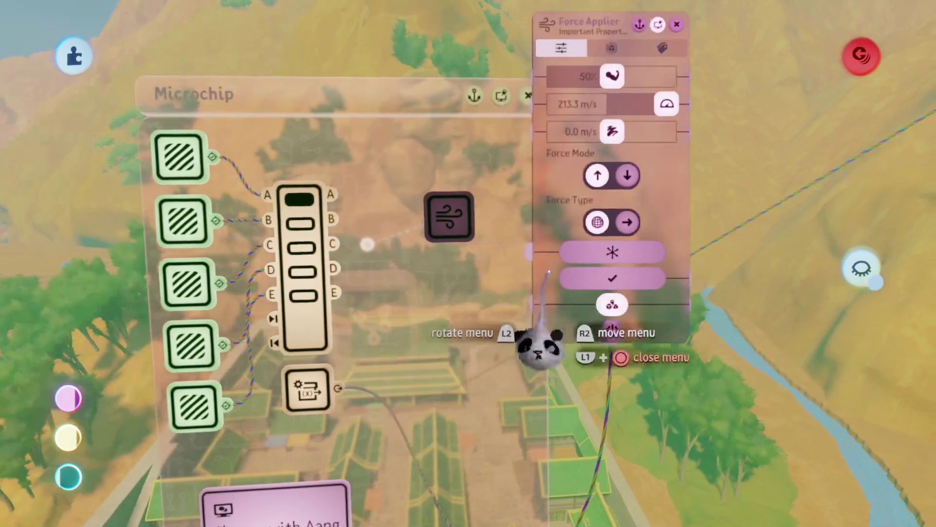
- Set the Force Applier's Zone Shape to Cube and resize it over the village with Grid Snap
{"action": "left_click", "coordinate": [612, 48]}
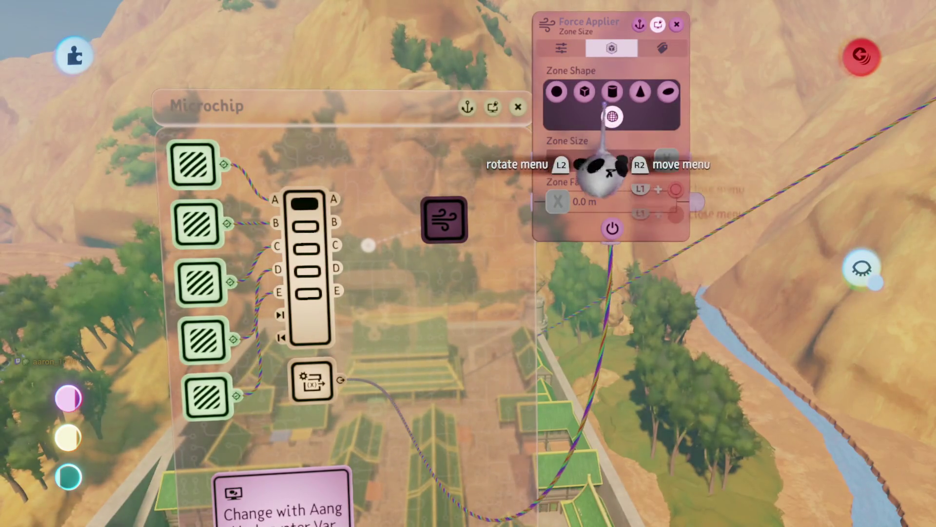
{"action": "left_click", "coordinate": [565, 49]}
{"action": "left_click", "coordinate": [612, 48]}
{"action": "left_click", "coordinate": [596, 91]}
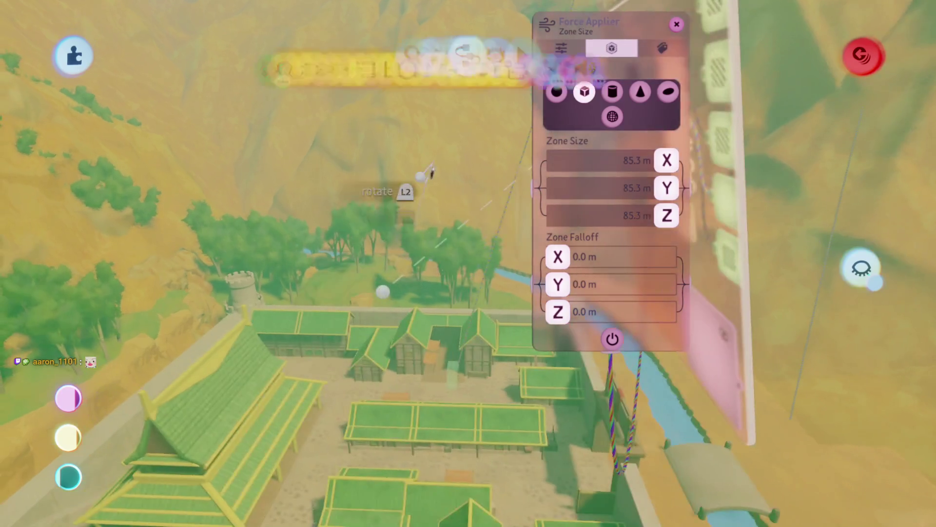
{"action": "key", "text": "Tab"}
{"action": "left_click", "coordinate": [372, 290]}
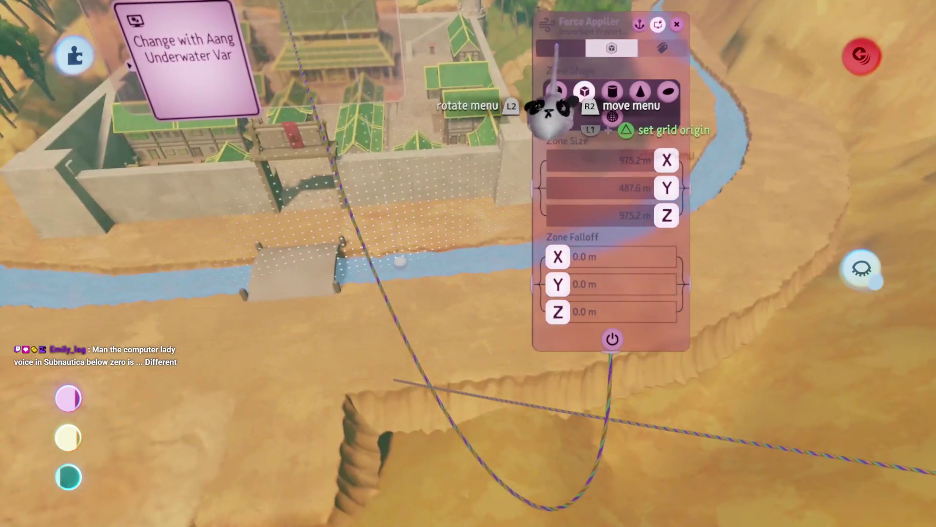
- Switch the Force Applier's force type from directional to radial
{"action": "left_click", "coordinate": [561, 48]}
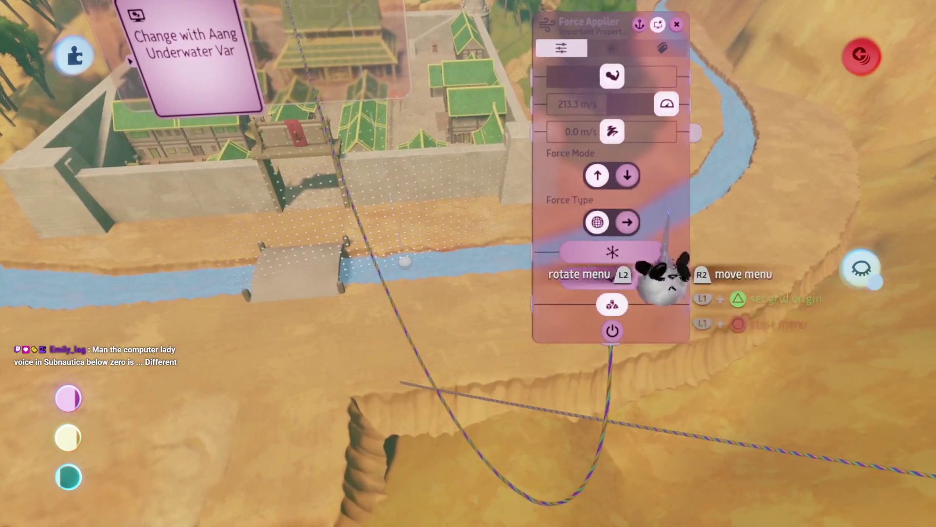
{"action": "left_click", "coordinate": [613, 254]}
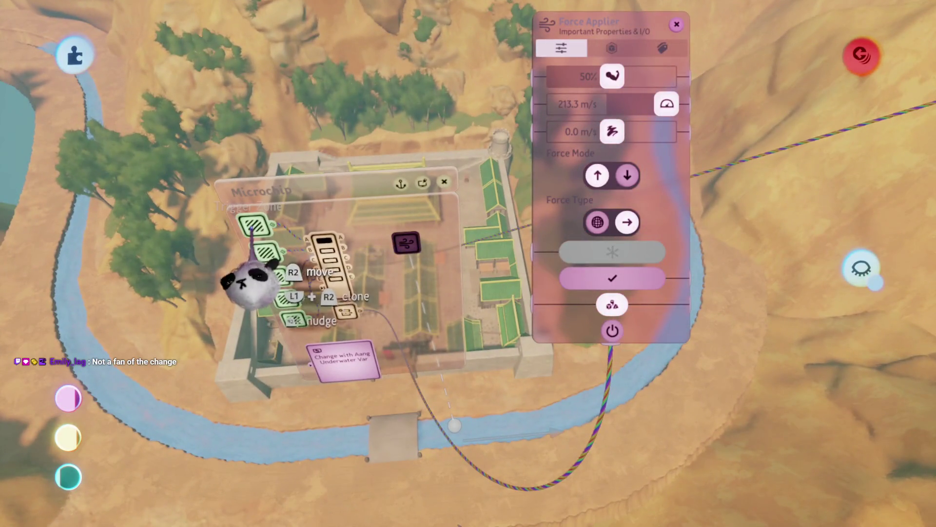
{"action": "left_click", "coordinate": [336, 263]}
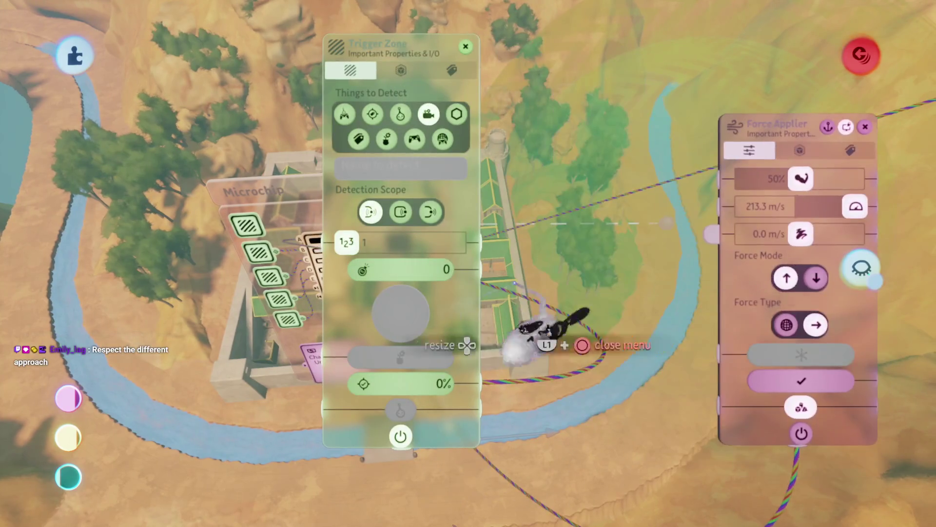
- Stamp a Keyframe from the Timeline gadgets onto the microchip near the Force Applier
{"action": "key", "text": "Escape"}
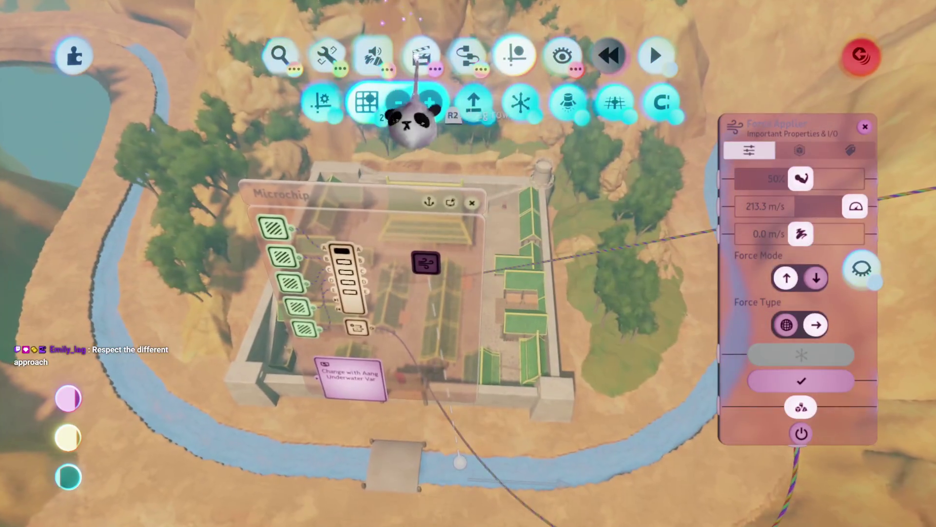
{"action": "left_click", "coordinate": [422, 56]}
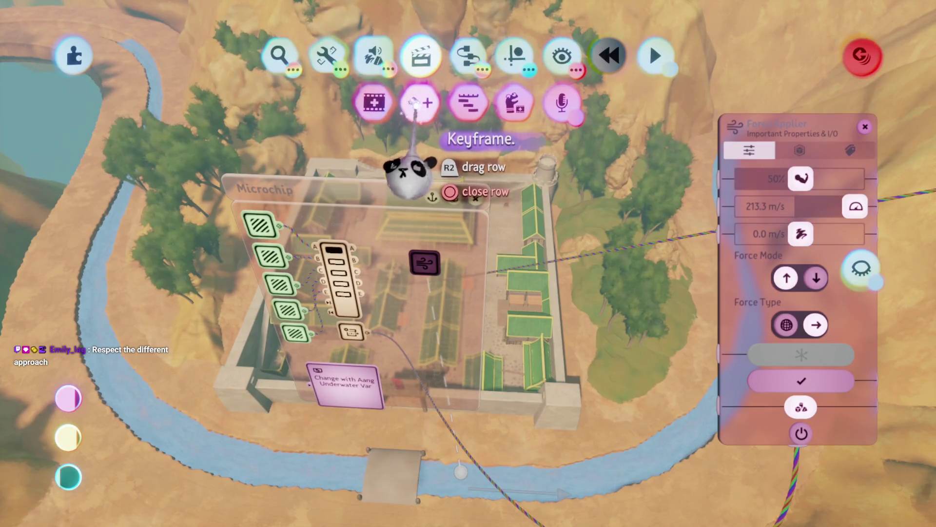
{"action": "left_click", "coordinate": [414, 103]}
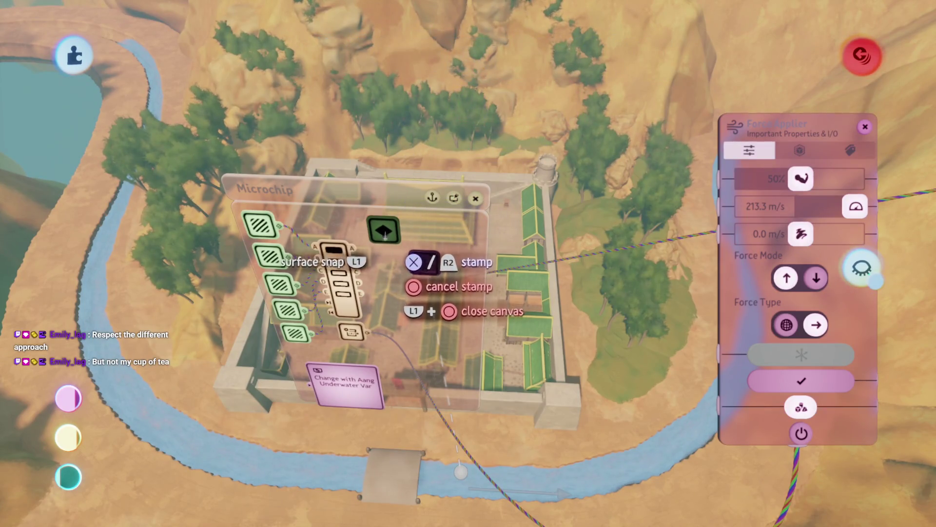
{"action": "mouse_move", "coordinate": [373, 224]}
{"action": "left_mouse_down"}
{"action": "mouse_move", "coordinate": [411, 313]}
{"action": "mouse_move", "coordinate": [367, 255]}
{"action": "mouse_move", "coordinate": [378, 309]}
{"action": "mouse_move", "coordinate": [447, 271]}
{"action": "mouse_move", "coordinate": [439, 376]}
{"action": "left_mouse_up"}
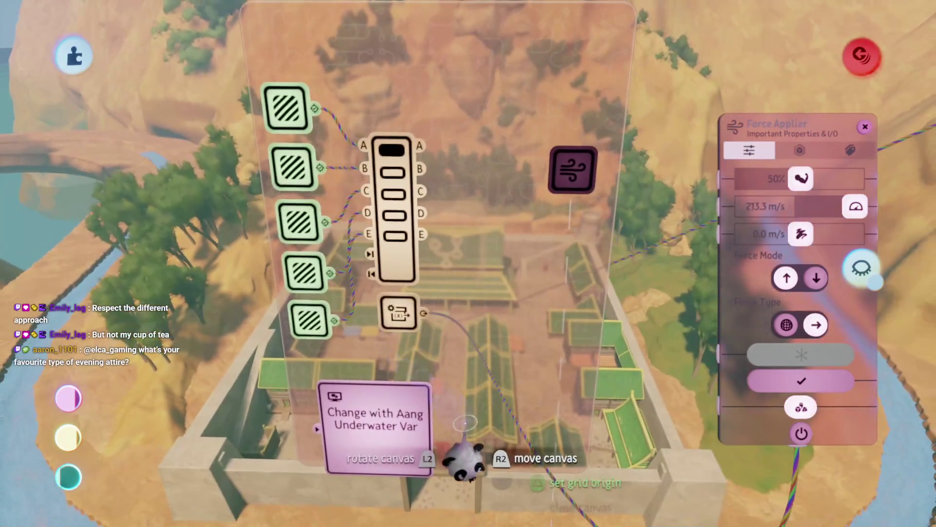
{"action": "left_click_drag", "start_coordinate": [463, 417], "coordinate": [438, 391]}
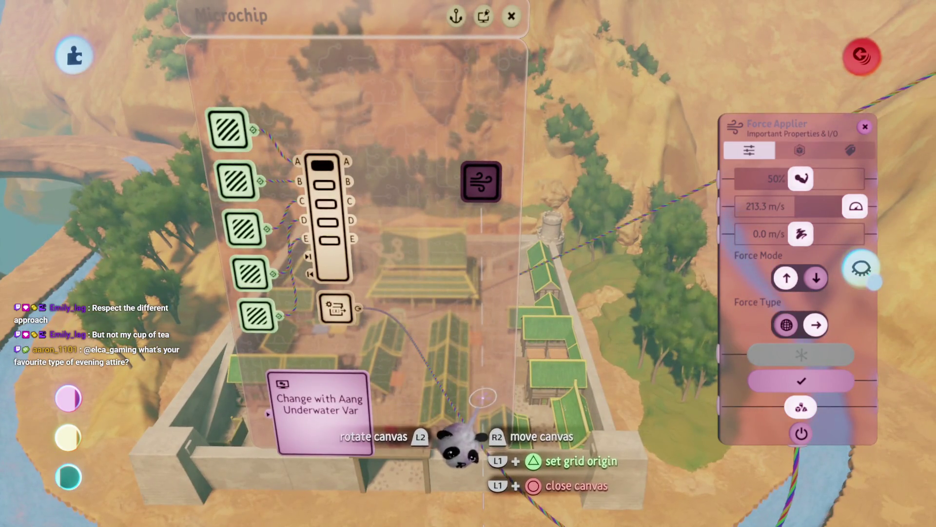
{"action": "mouse_move", "coordinate": [453, 439]}
{"action": "left_mouse_down"}
{"action": "mouse_move", "coordinate": [455, 359]}
{"action": "mouse_move", "coordinate": [495, 265]}
{"action": "mouse_move", "coordinate": [504, 278]}
{"action": "mouse_move", "coordinate": [639, 278]}
{"action": "left_mouse_up"}
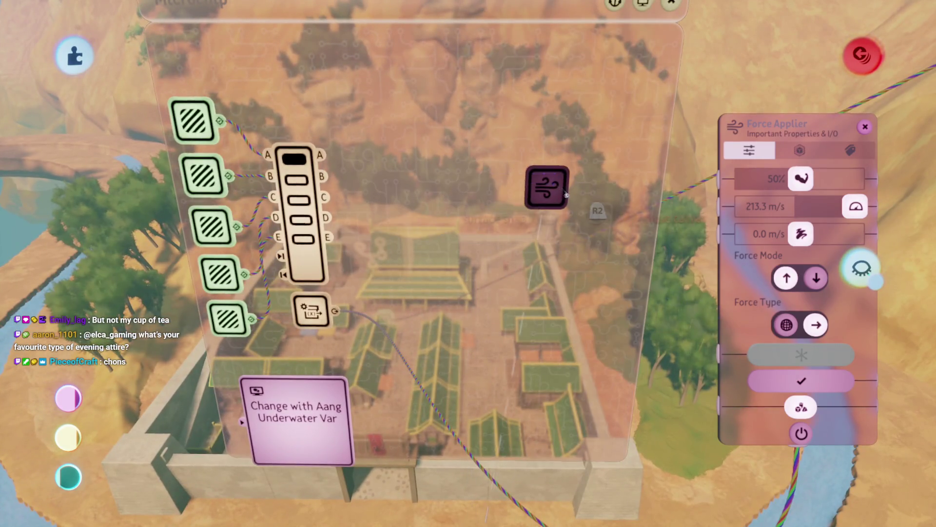
{"action": "left_click", "coordinate": [373, 102]}
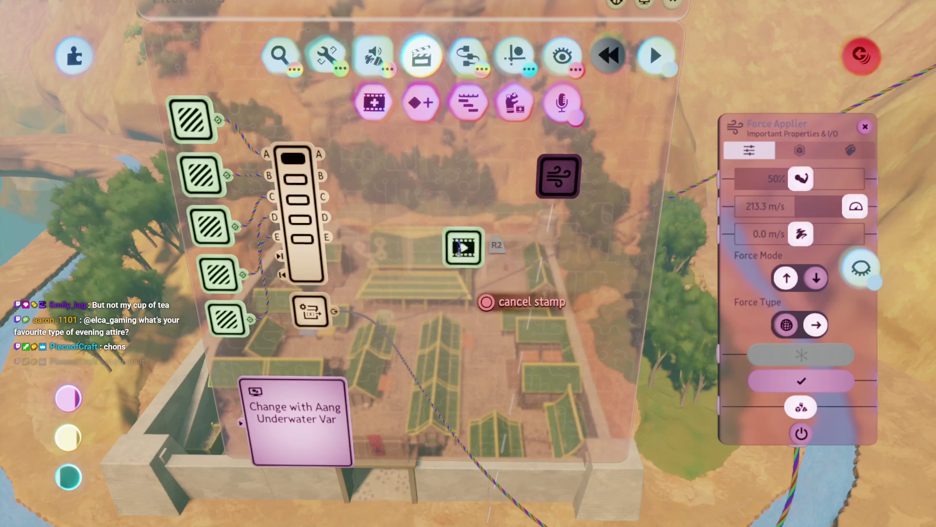
{"action": "left_click", "coordinate": [463, 248]}
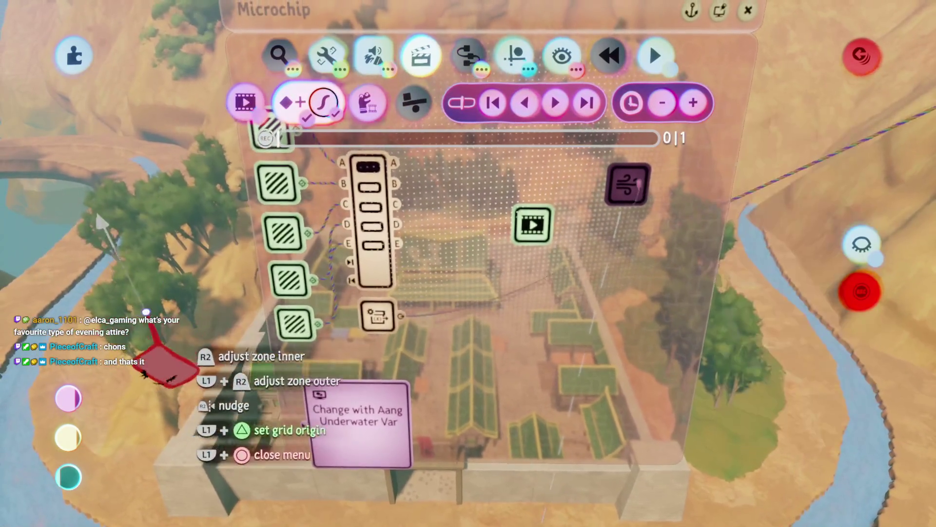
- Check the Selector, start keyframe recording, and open the Force Applier's tweak menu
{"action": "key", "text": "Escape"}
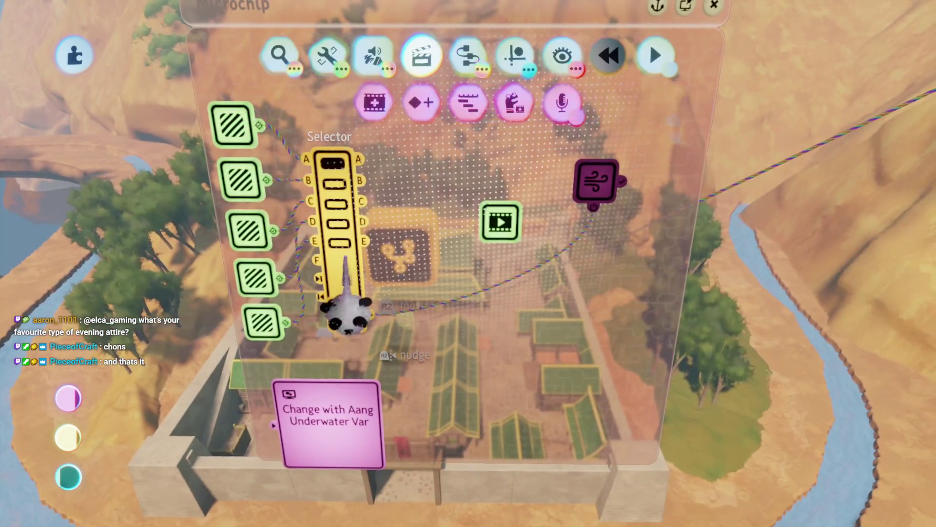
{"action": "left_click", "coordinate": [345, 258]}
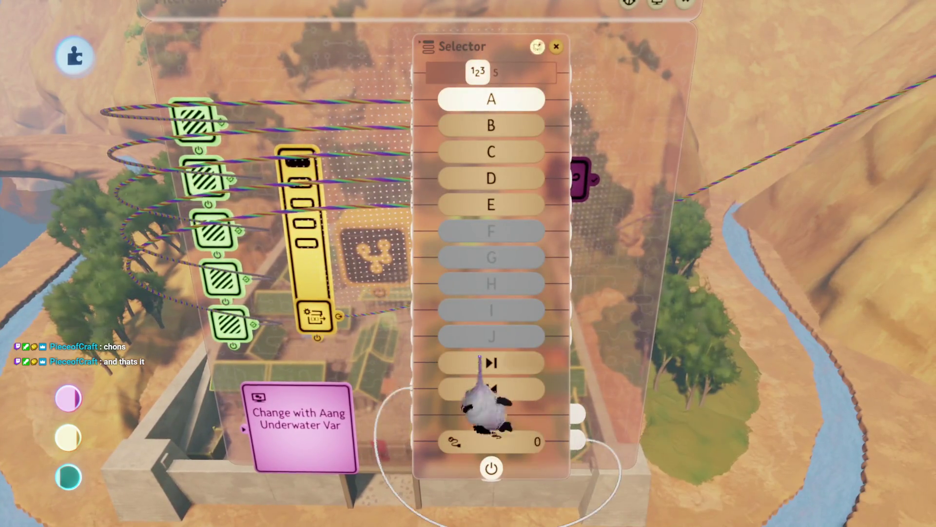
{"action": "key", "text": "Escape"}
{"action": "left_click", "coordinate": [468, 273]}
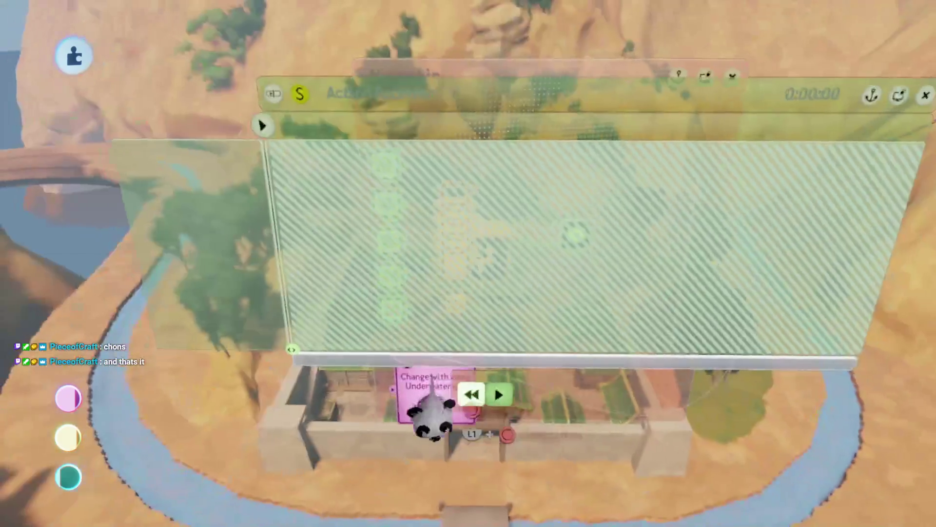
{"action": "key", "text": "Escape"}
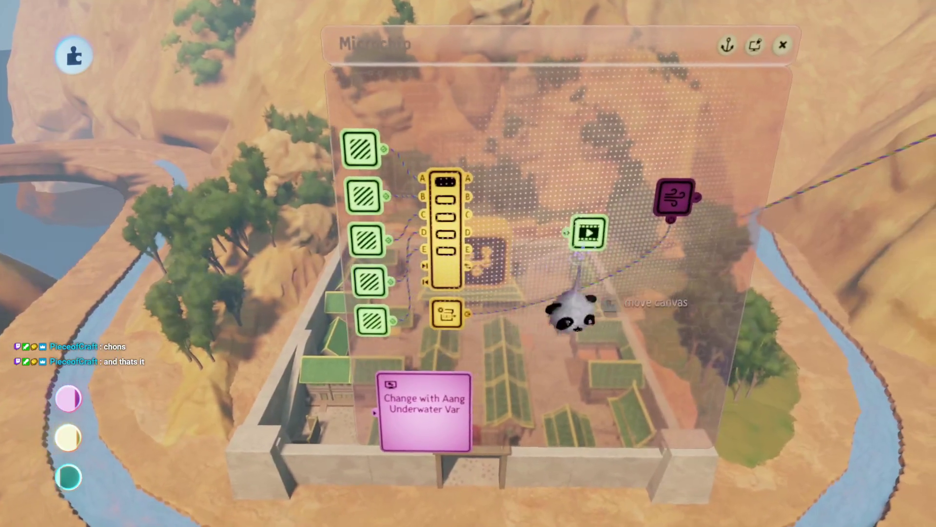
{"action": "left_click", "coordinate": [582, 244]}
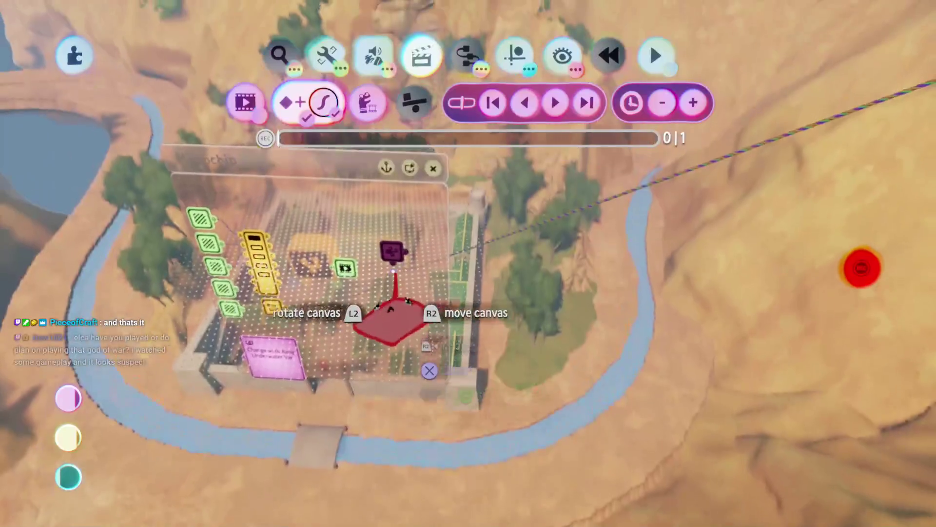
{"action": "left_click", "coordinate": [394, 268]}
{"action": "left_click_drag", "start_coordinate": [470, 273], "coordinate": [669, 289]}
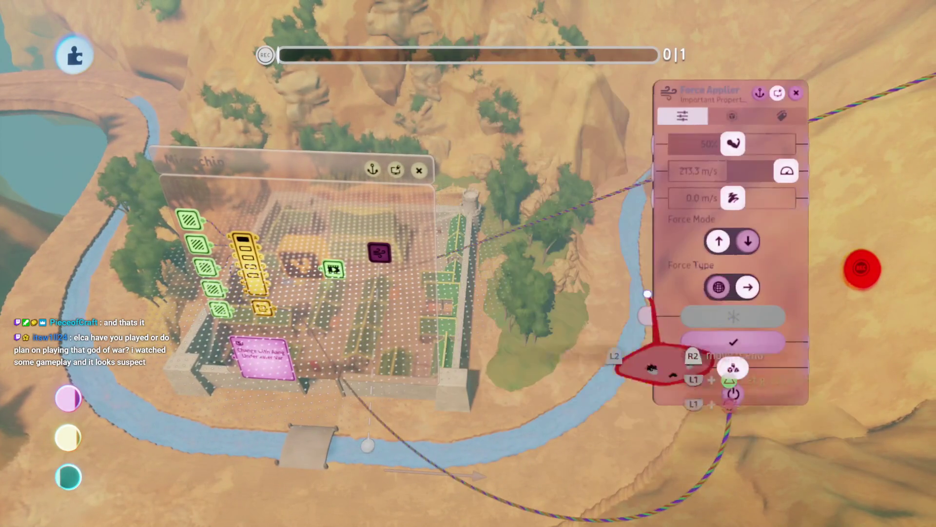
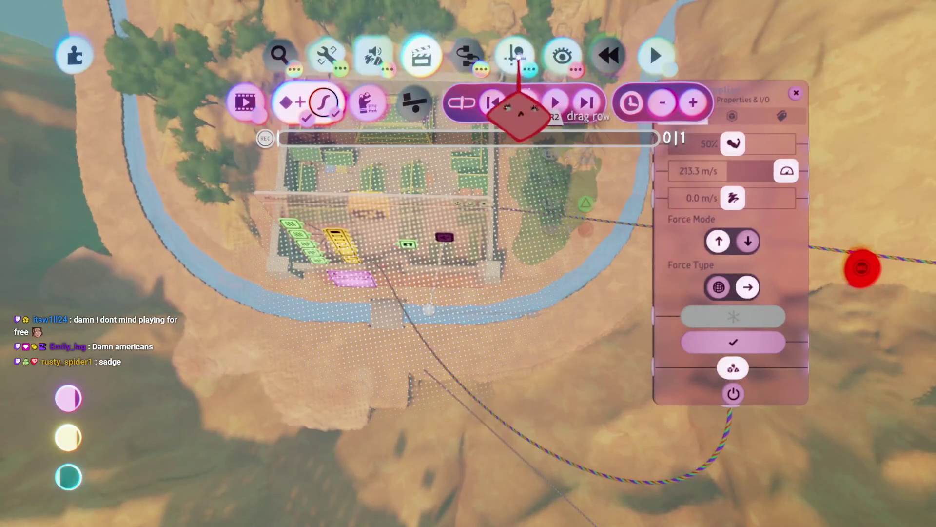
- Start recording and swing the force direction down, then down-left, then left along the river
{"action": "left_click", "coordinate": [517, 58]}
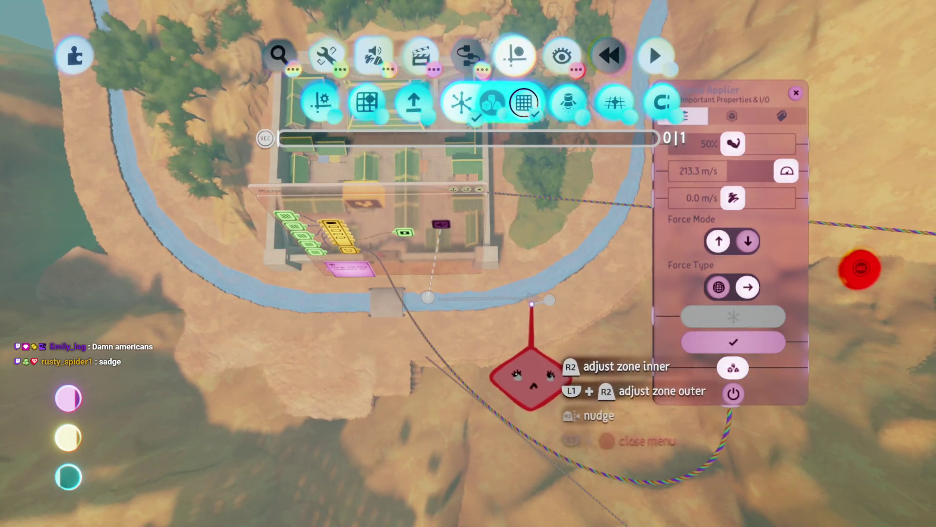
{"action": "mouse_move", "coordinate": [532, 303]}
{"action": "left_mouse_down"}
{"action": "mouse_move", "coordinate": [456, 387]}
{"action": "mouse_move", "coordinate": [421, 443]}
{"action": "left_mouse_up"}
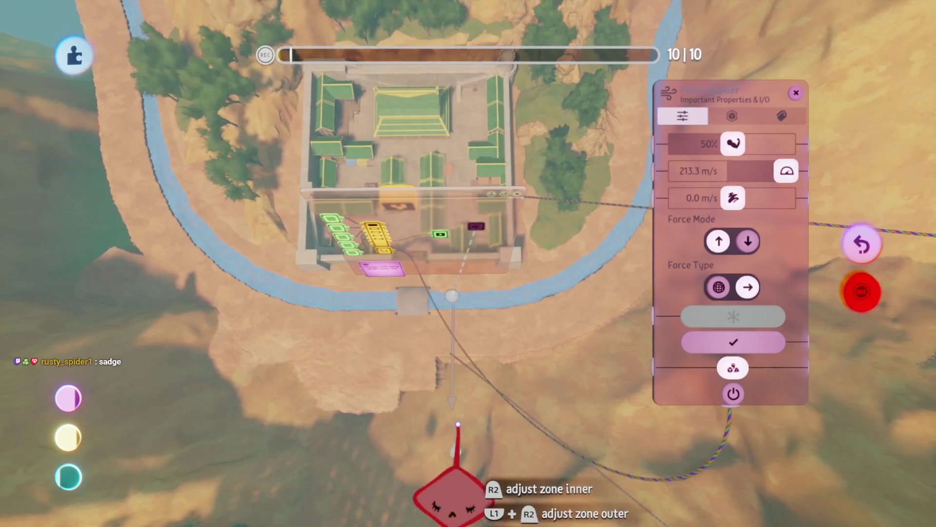
{"action": "left_click_drag", "start_coordinate": [457, 404], "coordinate": [375, 376]}
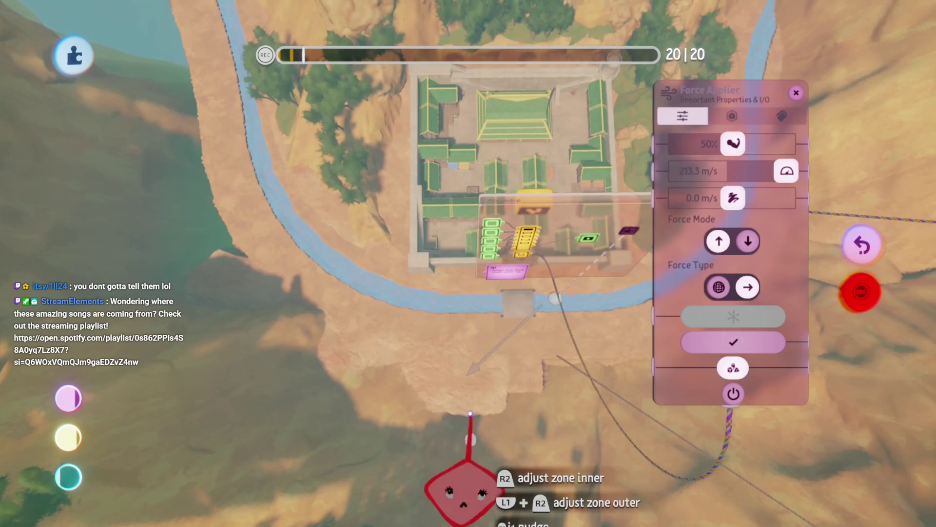
{"action": "left_click_drag", "start_coordinate": [456, 346], "coordinate": [437, 315]}
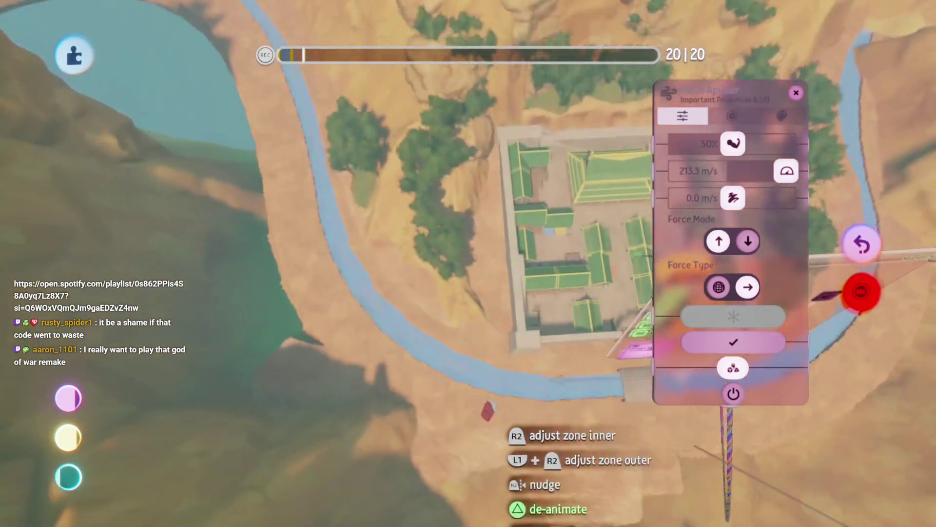
- While recording, sweep the force zone across and down the fortress and pull the direction upward
{"action": "mouse_move", "coordinate": [487, 411]}
{"action": "left_mouse_down"}
{"action": "mouse_move", "coordinate": [481, 428]}
{"action": "mouse_move", "coordinate": [439, 445]}
{"action": "mouse_move", "coordinate": [471, 446]}
{"action": "mouse_move", "coordinate": [481, 499]}
{"action": "mouse_move", "coordinate": [493, 478]}
{"action": "left_mouse_up"}
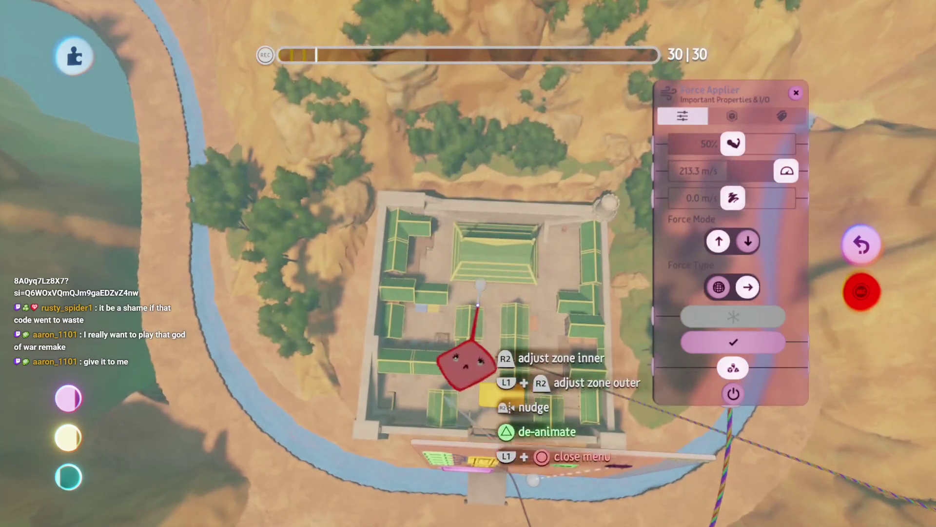
{"action": "mouse_move", "coordinate": [488, 380]}
{"action": "left_mouse_down"}
{"action": "mouse_move", "coordinate": [463, 386]}
{"action": "mouse_move", "coordinate": [459, 376]}
{"action": "mouse_move", "coordinate": [476, 380]}
{"action": "left_mouse_up"}
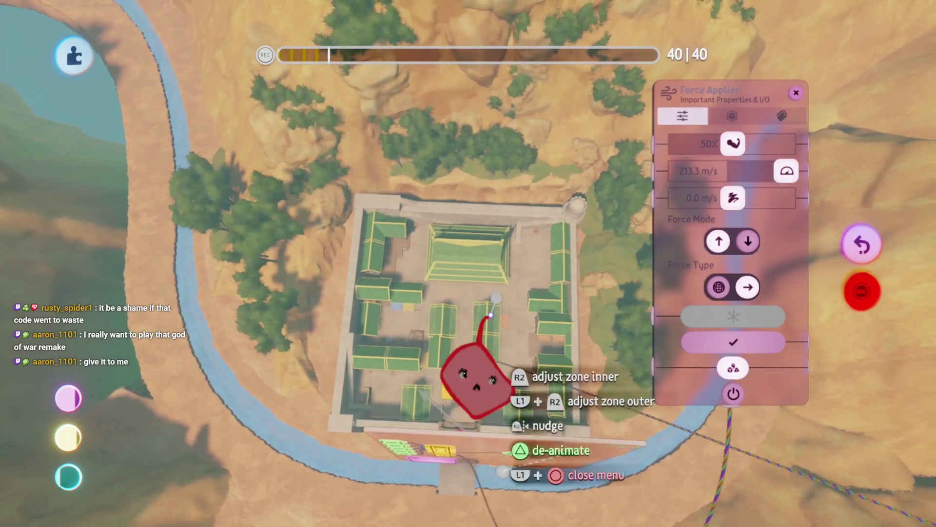
{"action": "mouse_move", "coordinate": [439, 485]}
{"action": "left_mouse_down"}
{"action": "mouse_move", "coordinate": [431, 419]}
{"action": "mouse_move", "coordinate": [485, 356]}
{"action": "mouse_move", "coordinate": [493, 310]}
{"action": "left_mouse_up"}
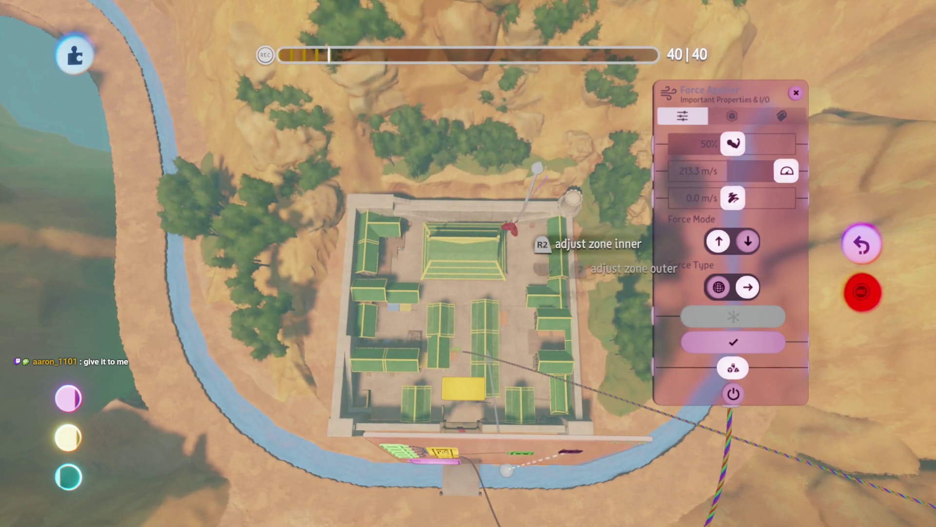
{"action": "mouse_move", "coordinate": [510, 261]}
{"action": "left_mouse_down"}
{"action": "mouse_move", "coordinate": [522, 264]}
{"action": "mouse_move", "coordinate": [422, 400]}
{"action": "mouse_move", "coordinate": [444, 366]}
{"action": "left_mouse_up"}
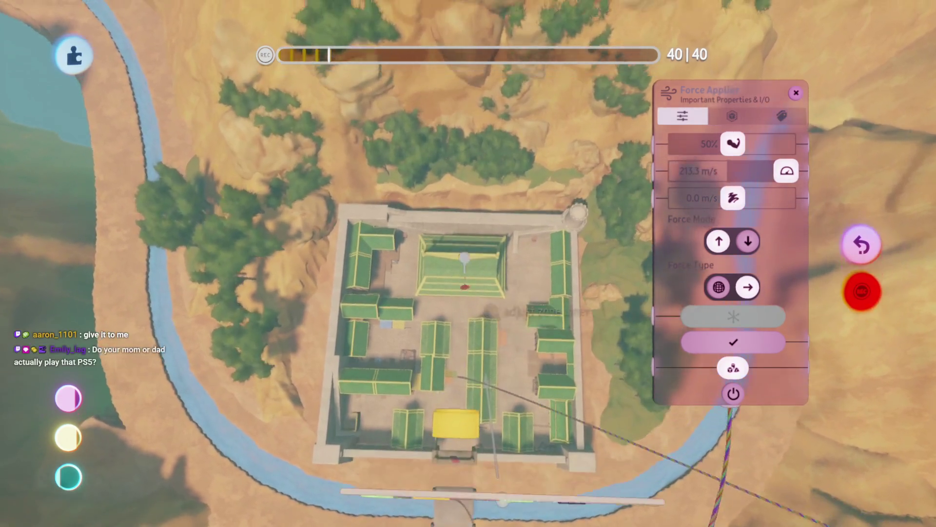
{"action": "mouse_move", "coordinate": [468, 336]}
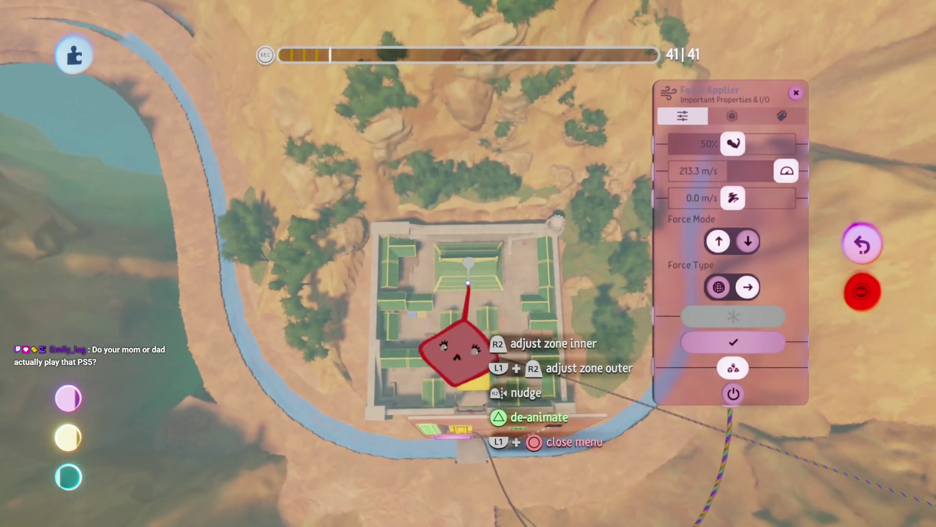
{"action": "mouse_move", "coordinate": [455, 354]}
{"action": "left_mouse_down"}
{"action": "mouse_move", "coordinate": [449, 336]}
{"action": "mouse_move", "coordinate": [432, 373]}
{"action": "mouse_move", "coordinate": [439, 455]}
{"action": "left_mouse_up"}
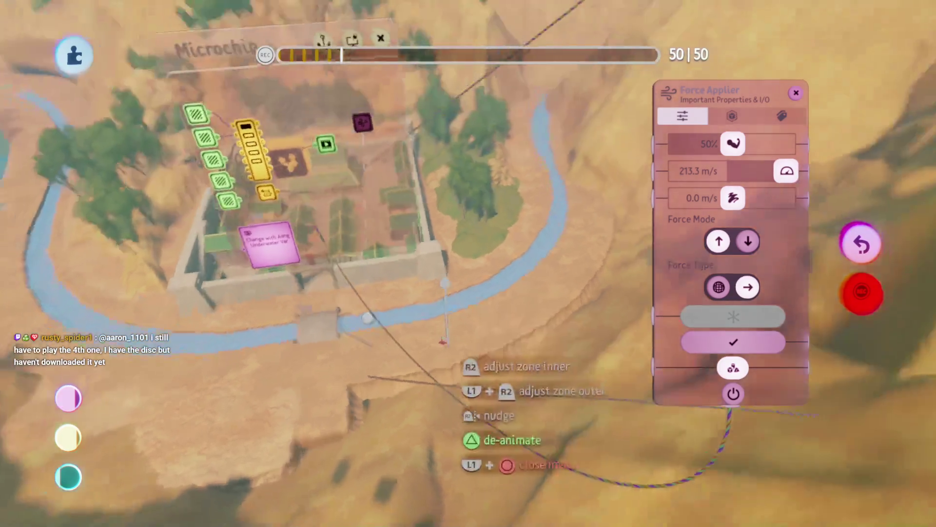
- Stamp a Calculator gadget from the Logic gadgets onto the microchip
{"action": "key", "text": "Escape"}
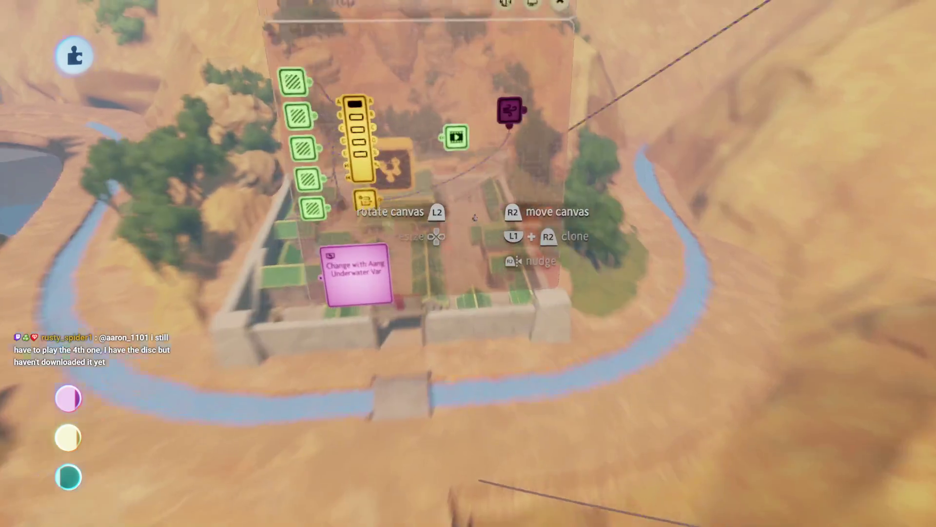
{"action": "key", "text": "Escape"}
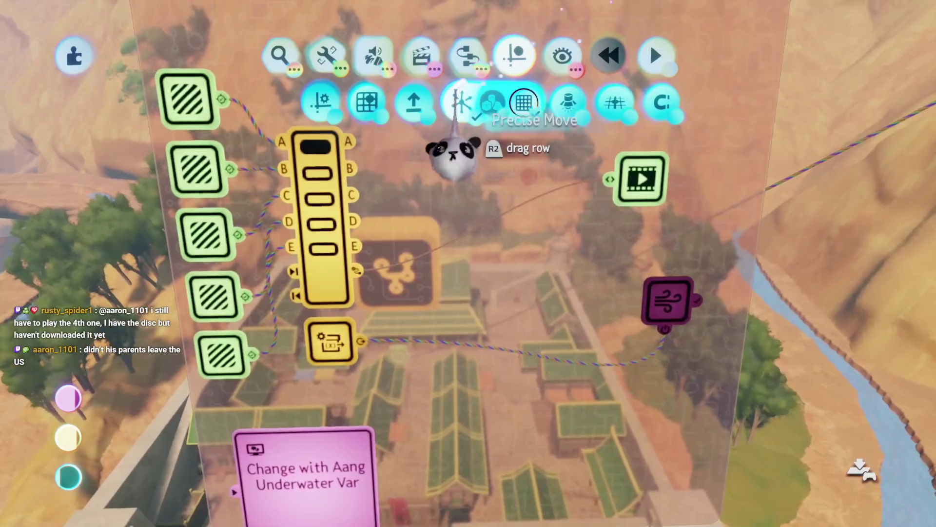
{"action": "left_click", "coordinate": [469, 55]}
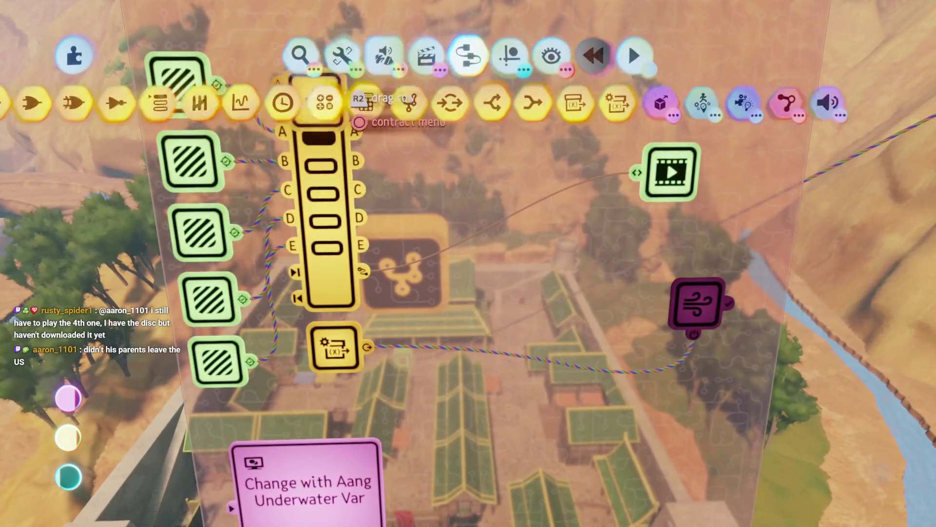
{"action": "left_click", "coordinate": [317, 102]}
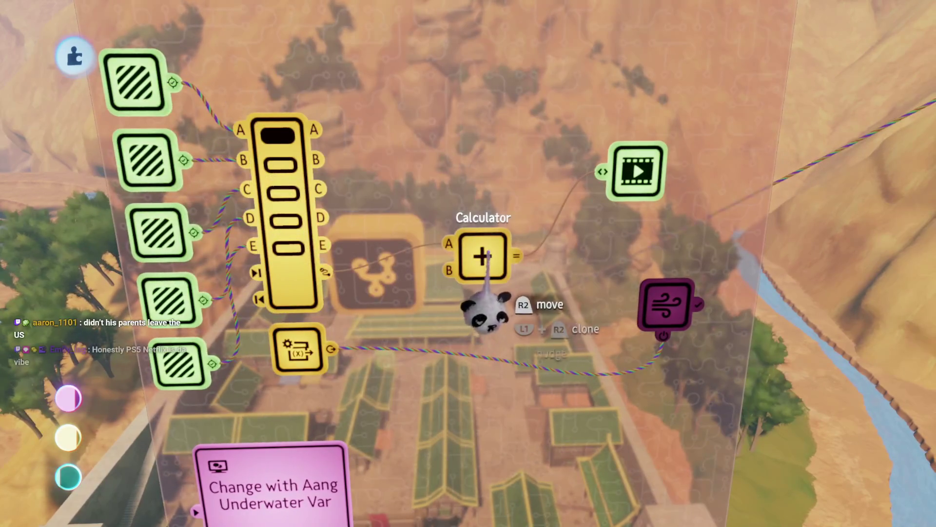
{"action": "left_click", "coordinate": [525, 312]}
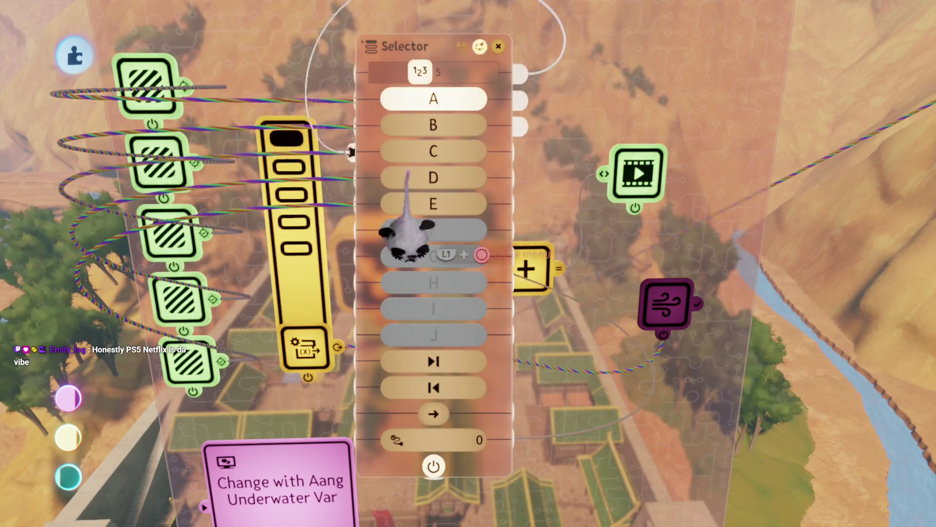
- Set the Calculator to divide with B at 5, fed by the Selector's number output
{"action": "key", "text": "Escape"}
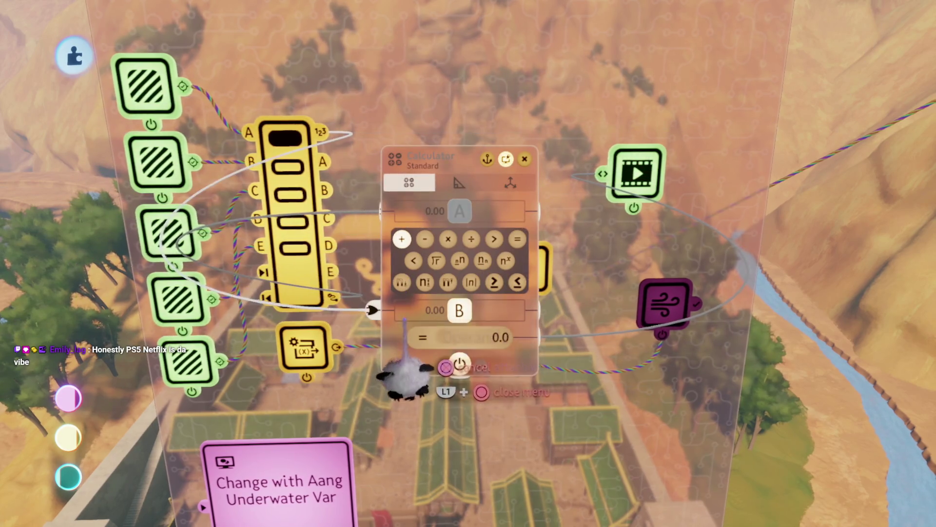
{"action": "left_click", "coordinate": [409, 310]}
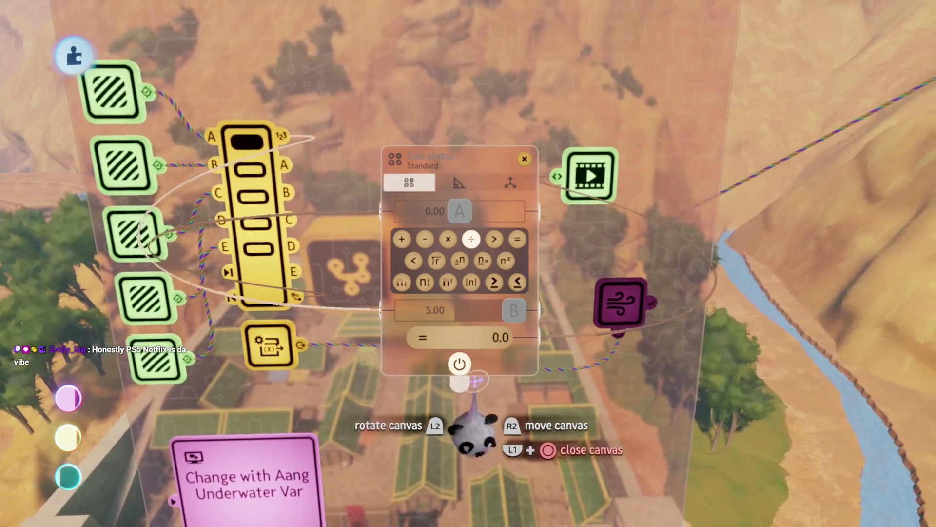
{"action": "key", "text": "Escape"}
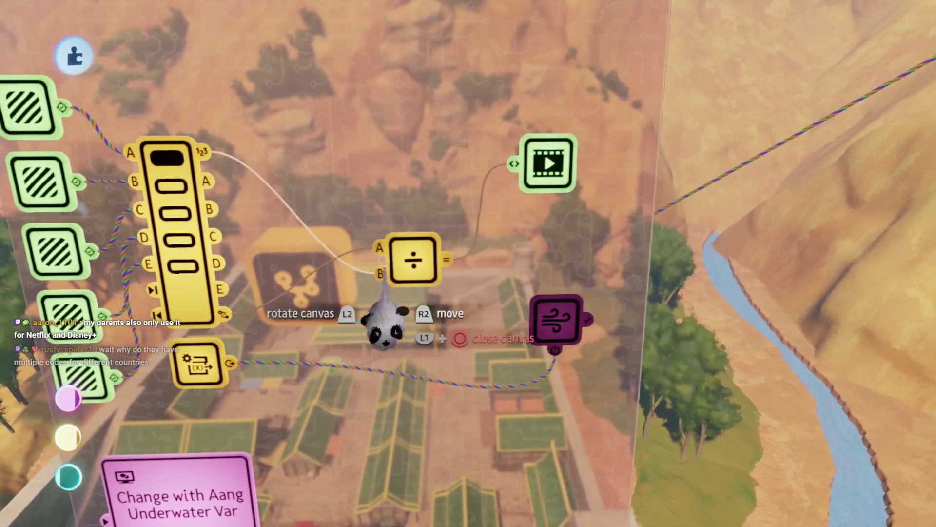
{"action": "mouse_move", "coordinate": [430, 178]}
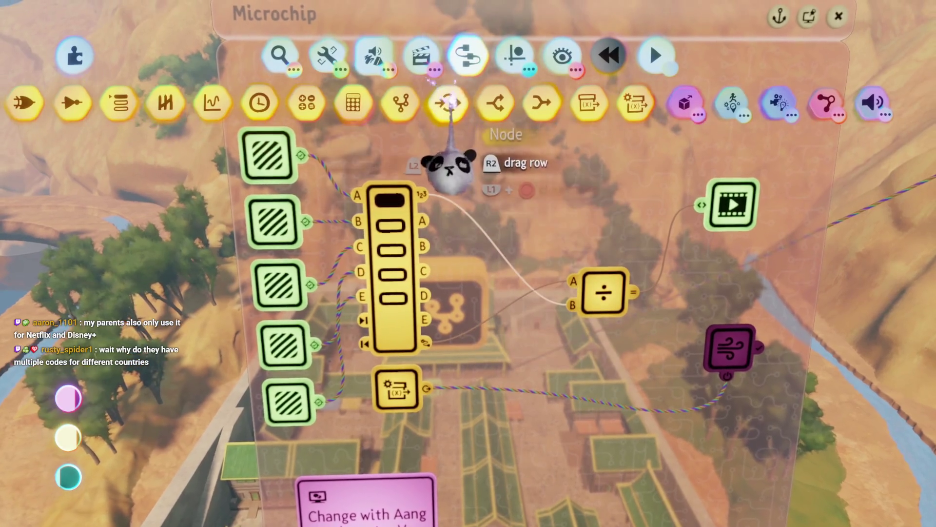
- Place a Value Slider on the microchip and set it to show whole numbers
{"action": "left_click", "coordinate": [474, 115]}
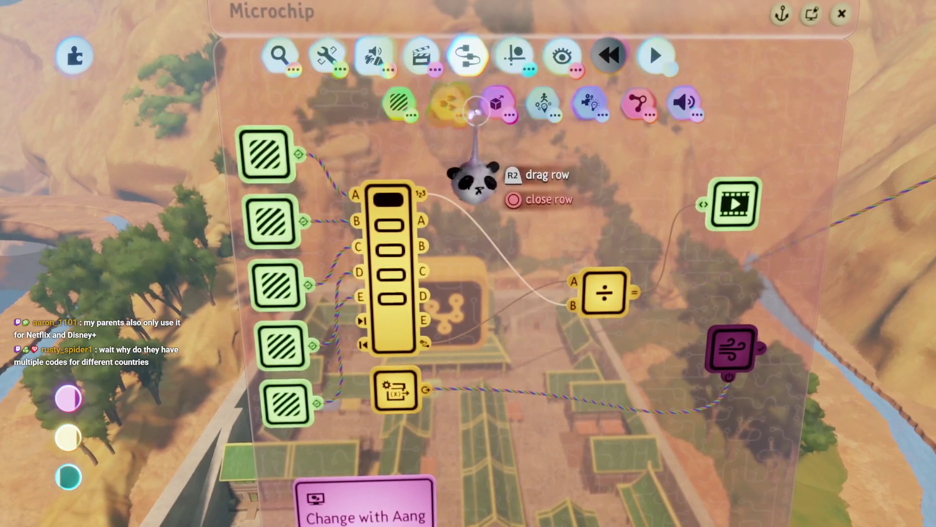
{"action": "left_click", "coordinate": [451, 104]}
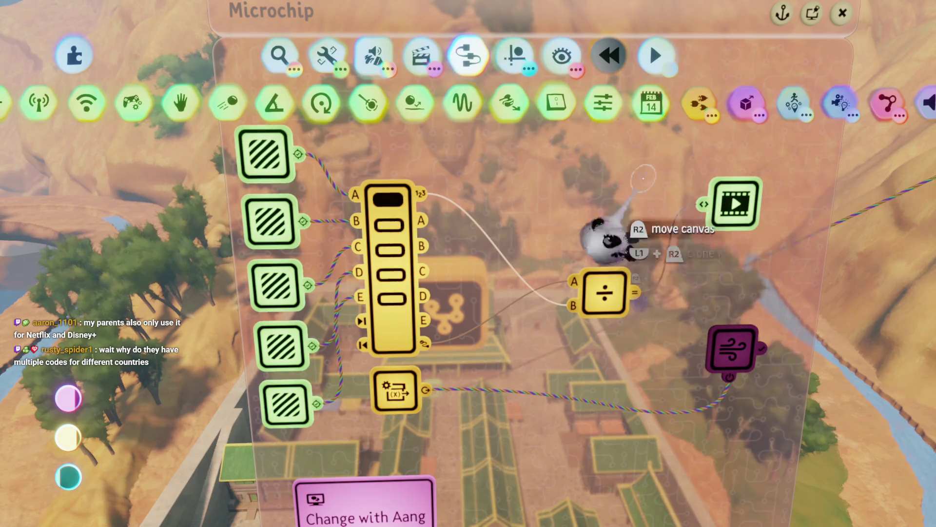
{"action": "left_click", "coordinate": [603, 102]}
{"action": "left_click", "coordinate": [437, 128]}
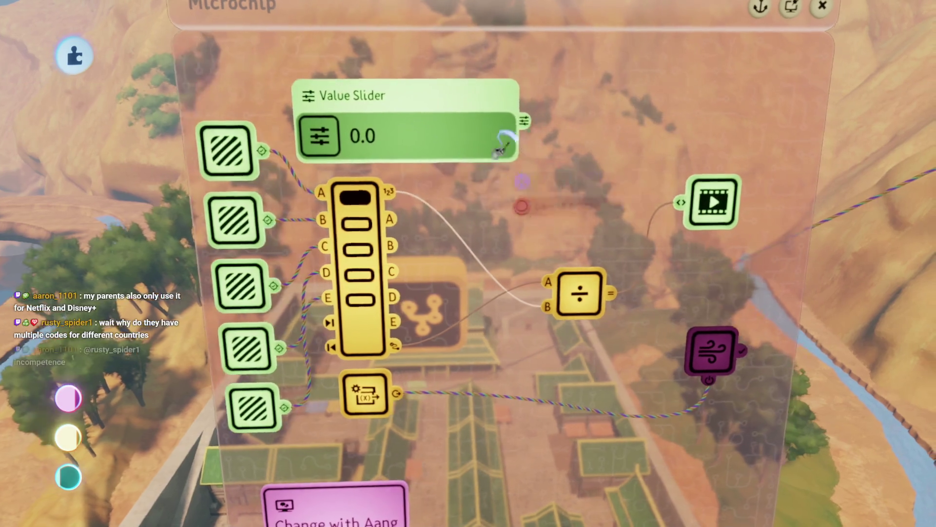
{"action": "right_click", "coordinate": [439, 146]}
{"action": "left_click_drag", "start_coordinate": [564, 229], "coordinate": [536, 229]}
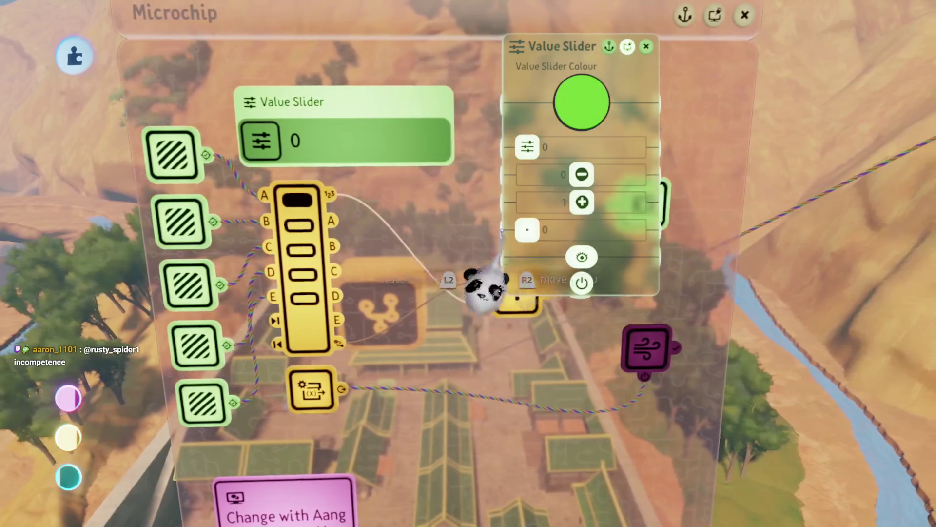
{"action": "key", "text": "Escape"}
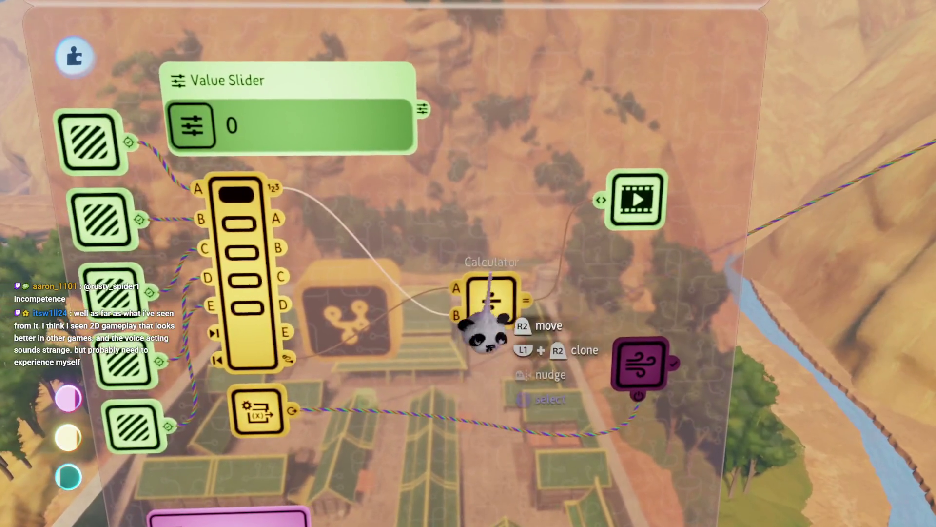
- Enter 100 as the divide Calculator's constant
{"action": "right_click", "coordinate": [492, 385]}
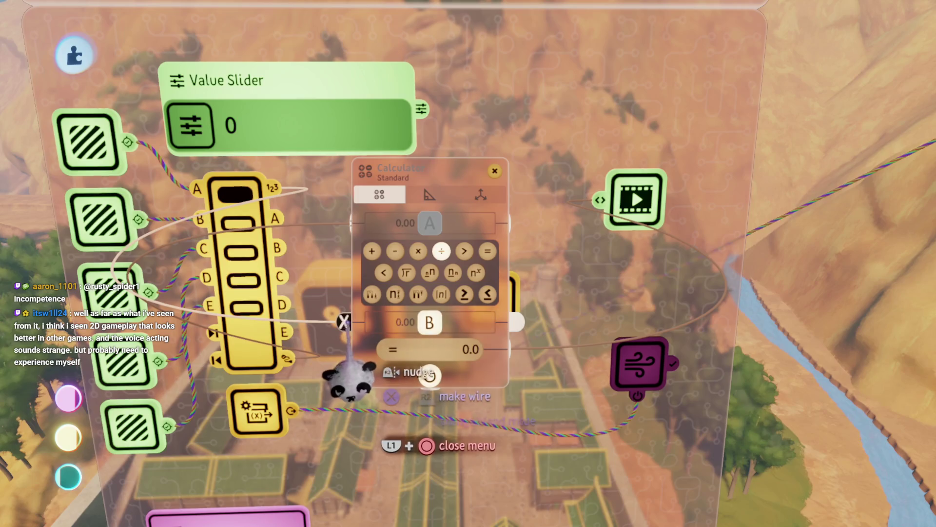
{"action": "left_click", "coordinate": [405, 322]}
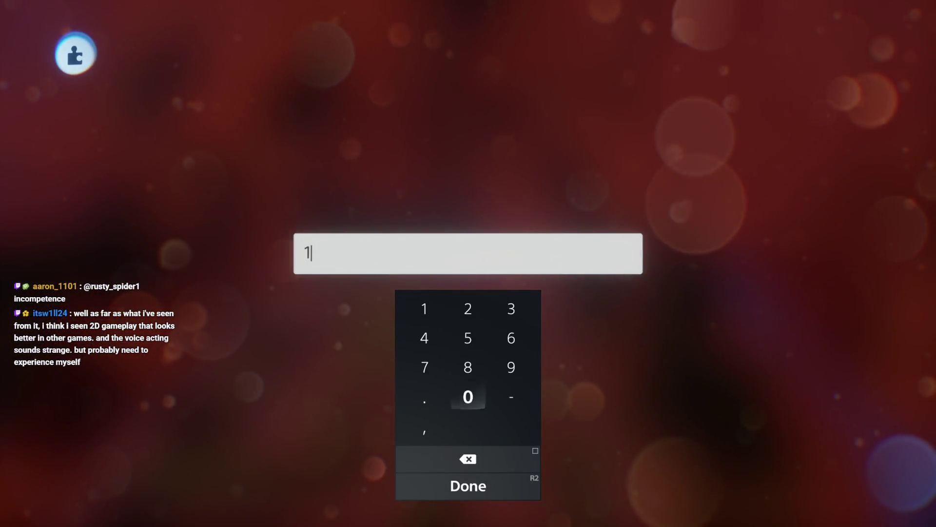
{"action": "type", "text": "00"}
{"action": "key", "text": "Return"}
{"action": "key", "text": "Escape"}
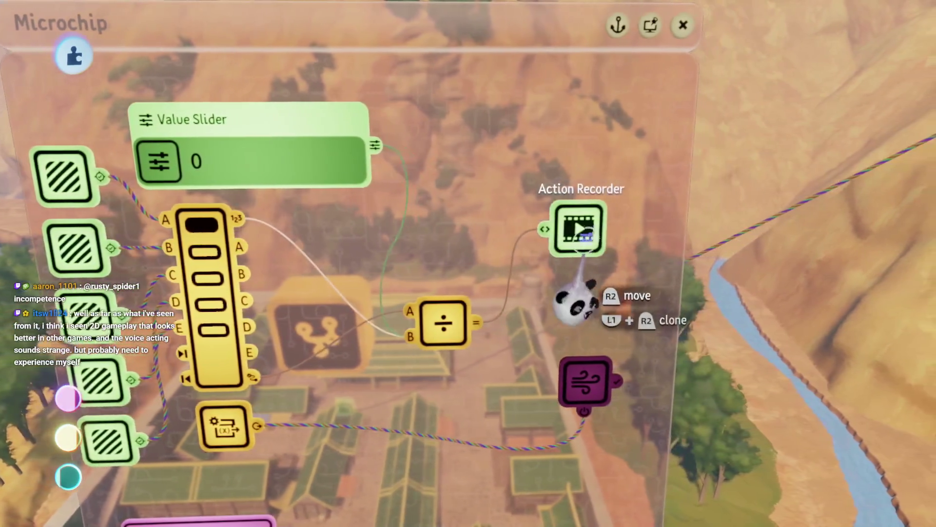
- Bring up the Action Recorder's settings and timeline beside the Force Applier
{"action": "right_click", "coordinate": [579, 234]}
{"action": "key", "text": "Escape"}
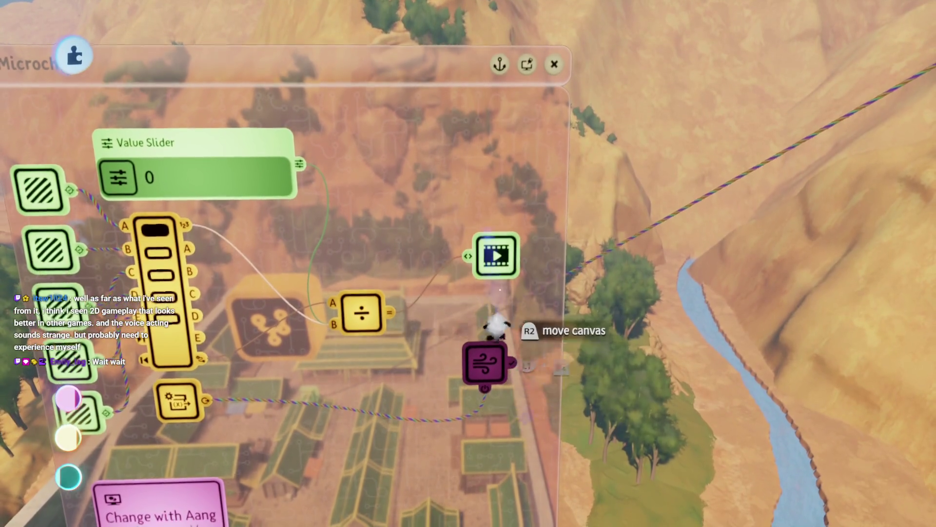
{"action": "right_click", "coordinate": [495, 267]}
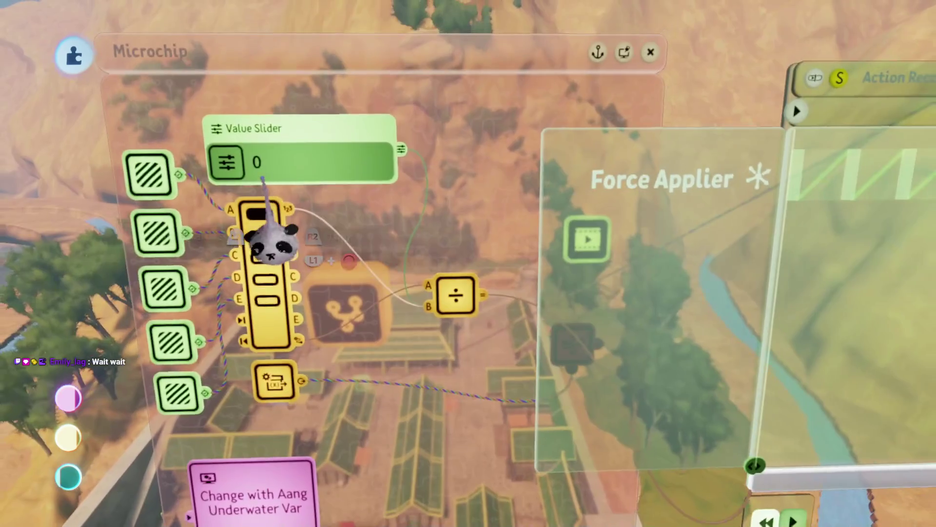
- Nudge the Value Slider to 1 and check the Calculator's output of slider ÷ 5
{"action": "left_click", "coordinate": [222, 177]}
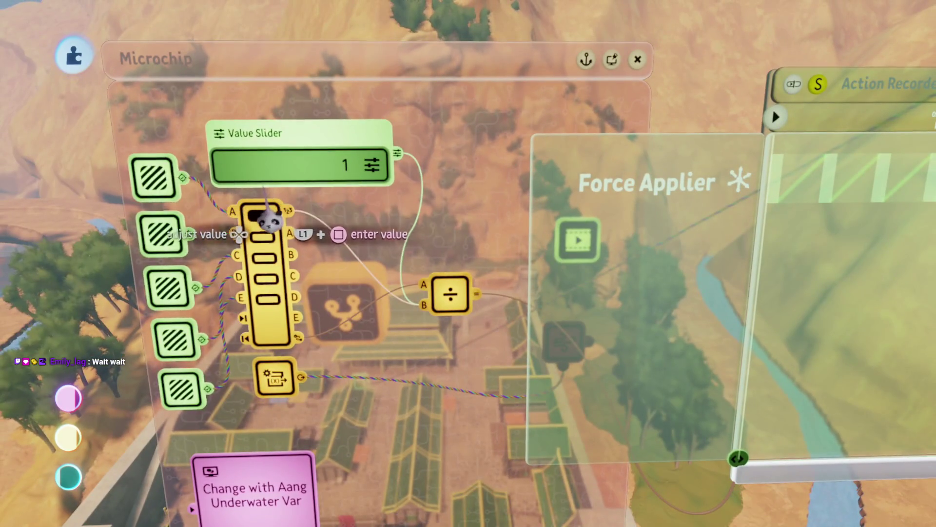
{"action": "right_click", "coordinate": [314, 185]}
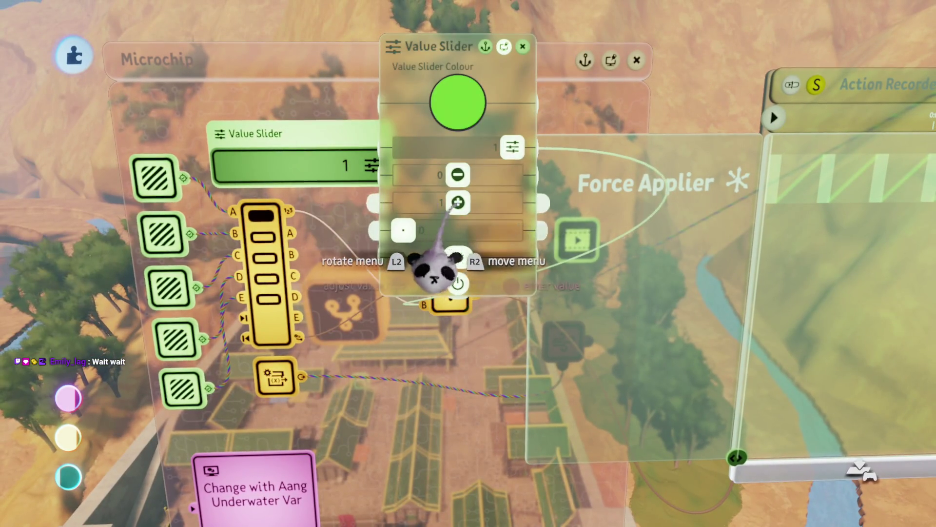
{"action": "key", "text": "Escape"}
{"action": "left_click", "coordinate": [246, 182]}
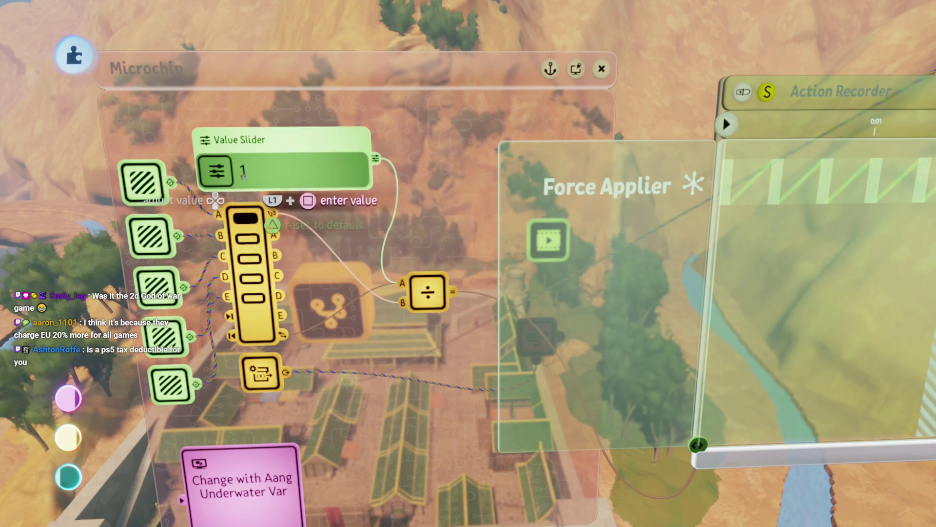
{"action": "left_click", "coordinate": [428, 297]}
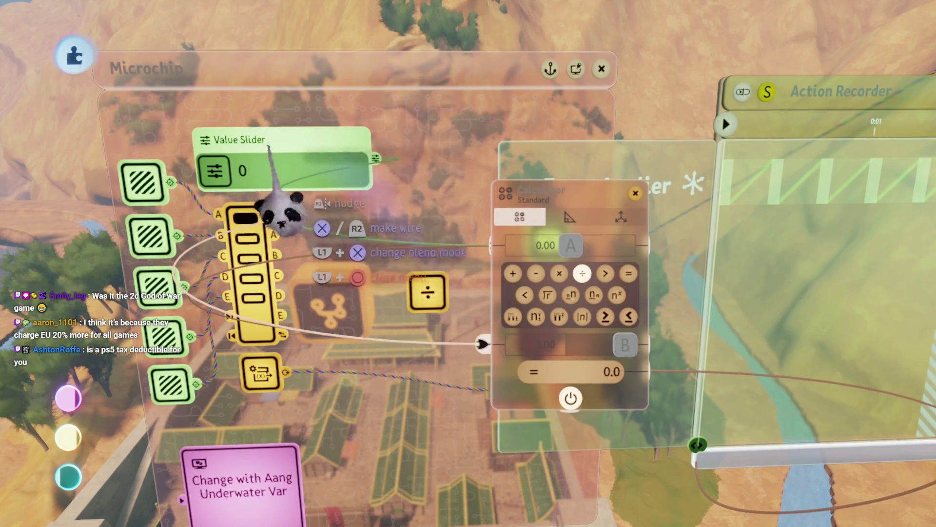
{"action": "mouse_move", "coordinate": [228, 186]}
{"action": "left_mouse_down"}
{"action": "mouse_move", "coordinate": [239, 198]}
{"action": "mouse_move", "coordinate": [205, 185]}
{"action": "left_mouse_up"}
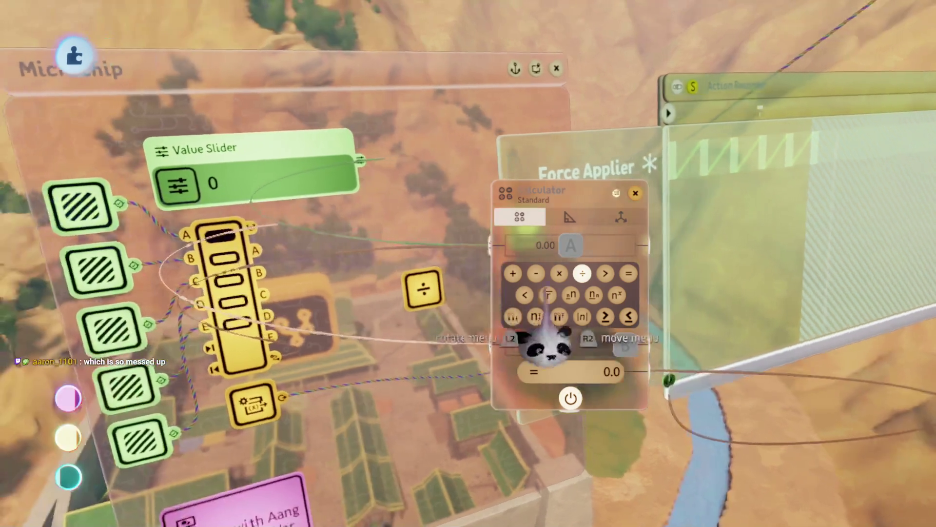
{"action": "key", "text": "Escape"}
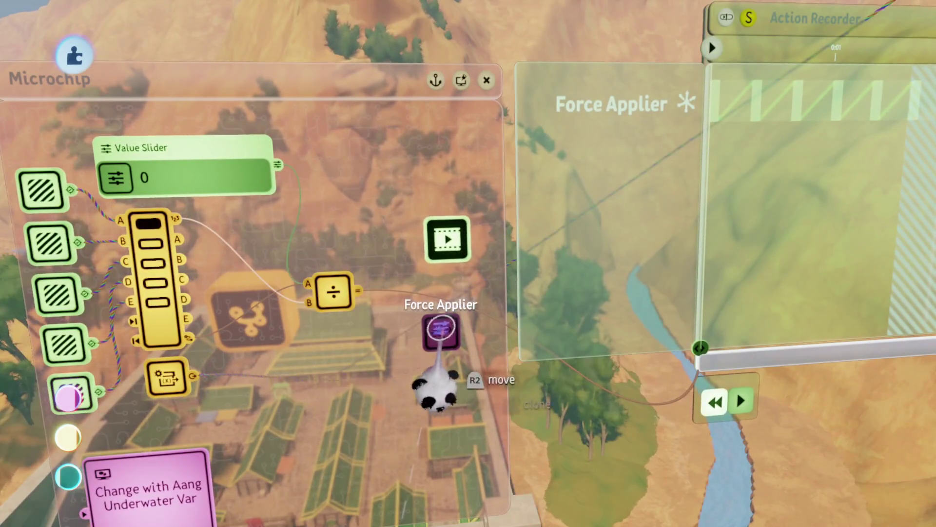
- Enter 50 m/s as the Force Applier speed, then play Aang running along the river
{"action": "left_click", "coordinate": [439, 330]}
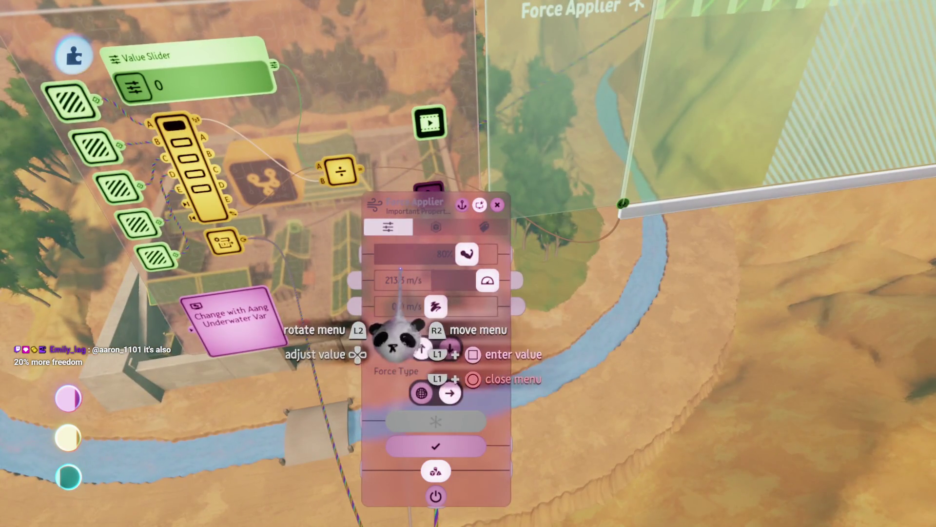
{"action": "left_click", "coordinate": [399, 282]}
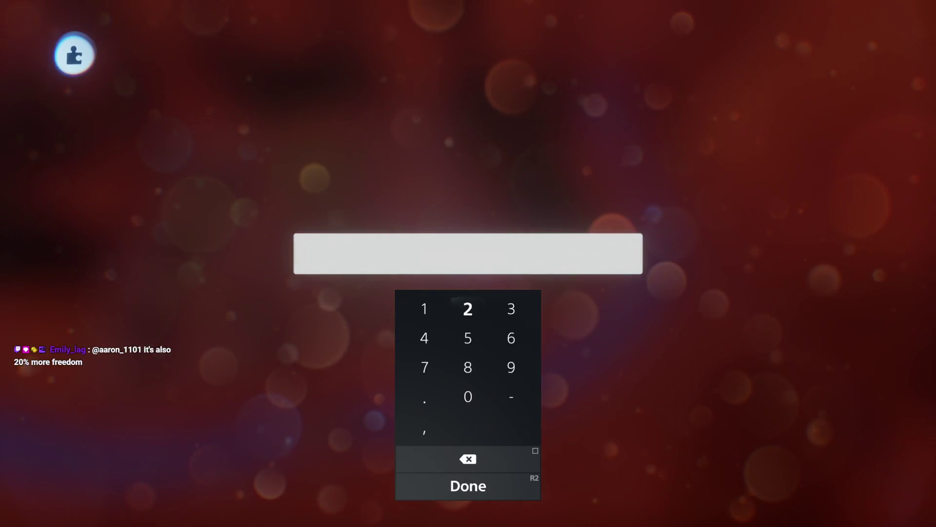
{"action": "key", "text": "Return"}
{"action": "key", "text": "Escape"}
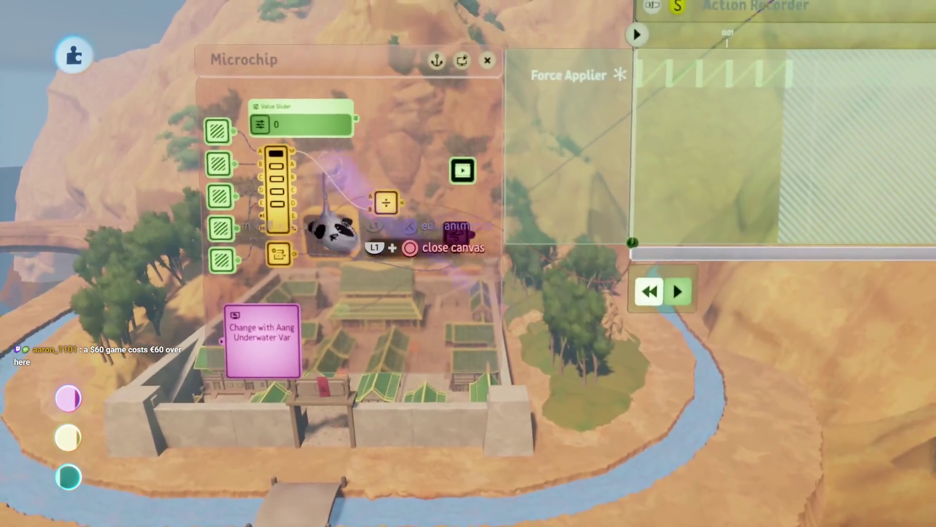
{"action": "key", "text": "Escape"}
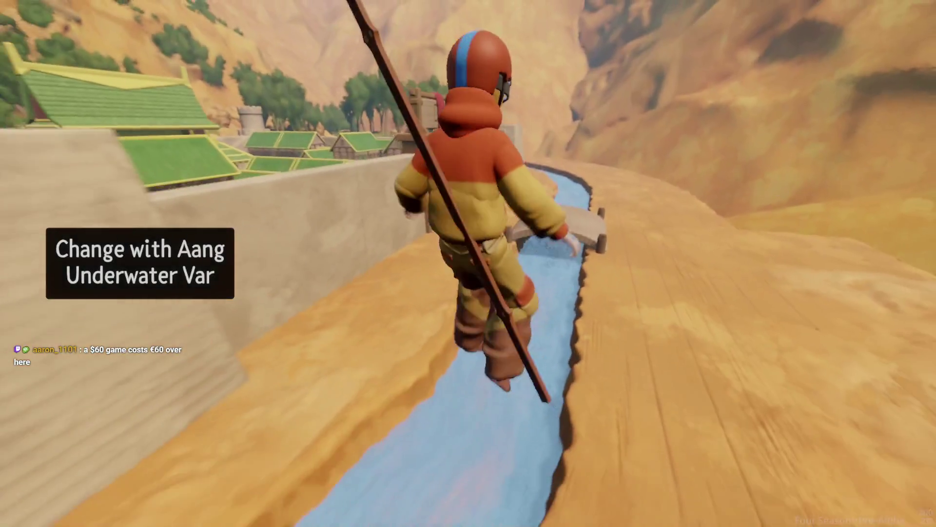
- Pause the playtest, return to edit mode and start entering a new Force Applier strength
{"action": "key", "text": "Escape"}
{"action": "left_click", "coordinate": [225, 376]}
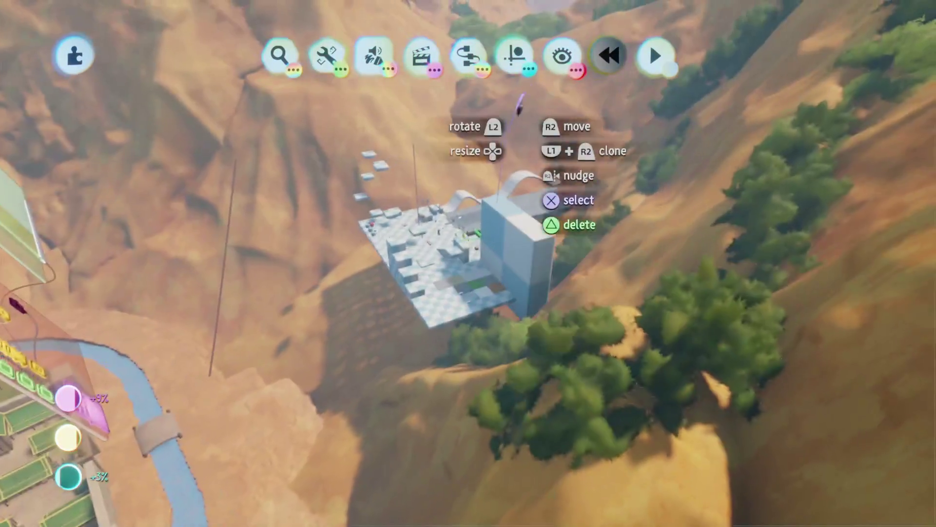
{"action": "left_click", "coordinate": [514, 55]}
{"action": "key", "text": "Escape"}
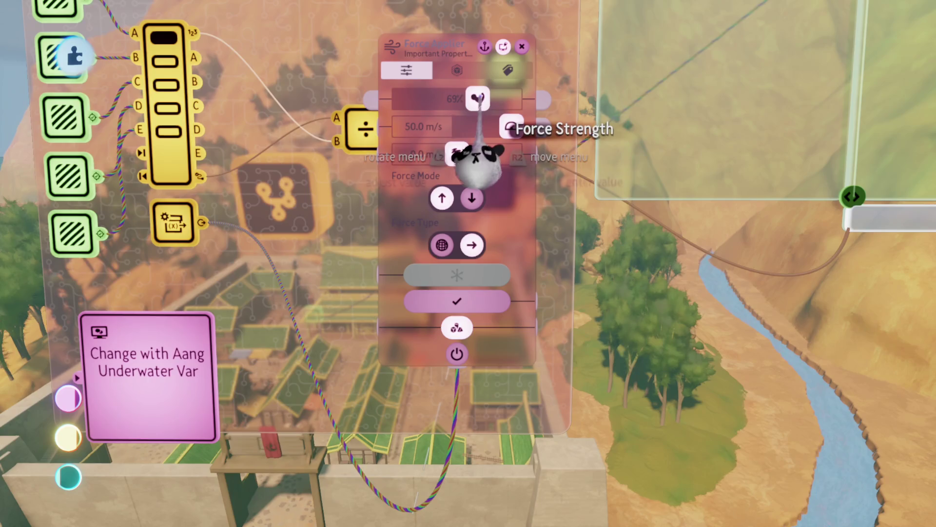
{"action": "left_click", "coordinate": [467, 155]}
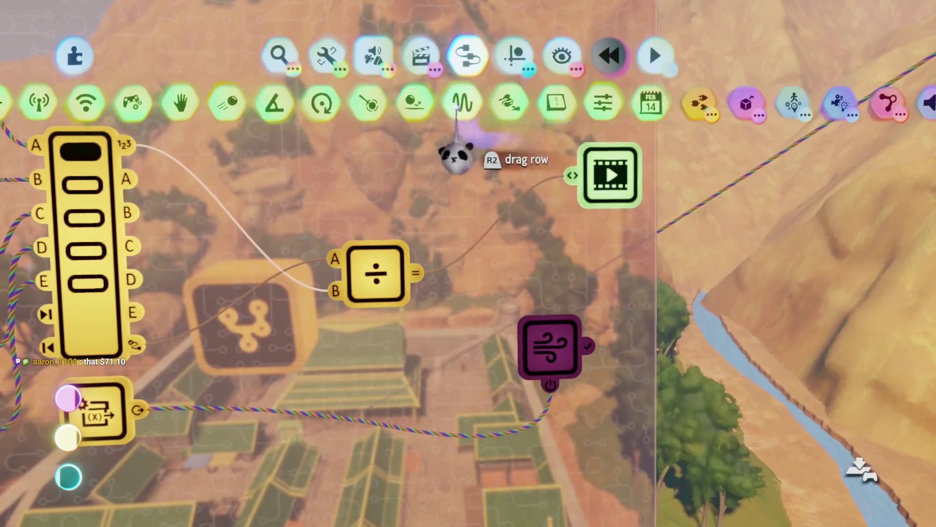
- Place a Signal Manipulator with 2.5s smooth rise and enter a new force speed
{"action": "left_click", "coordinate": [470, 105]}
{"action": "left_click_drag", "start_coordinate": [403, 158], "coordinate": [422, 192]}
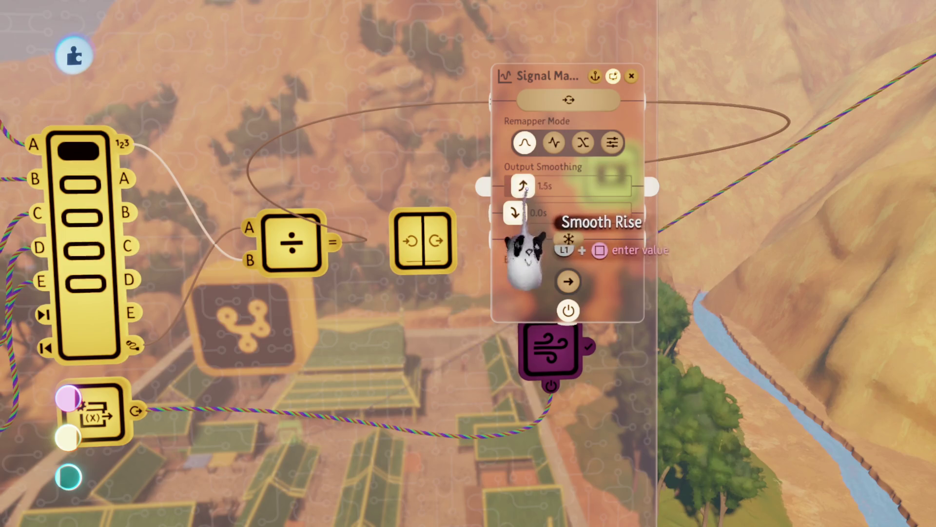
{"action": "left_click_drag", "start_coordinate": [528, 185], "coordinate": [530, 187]}
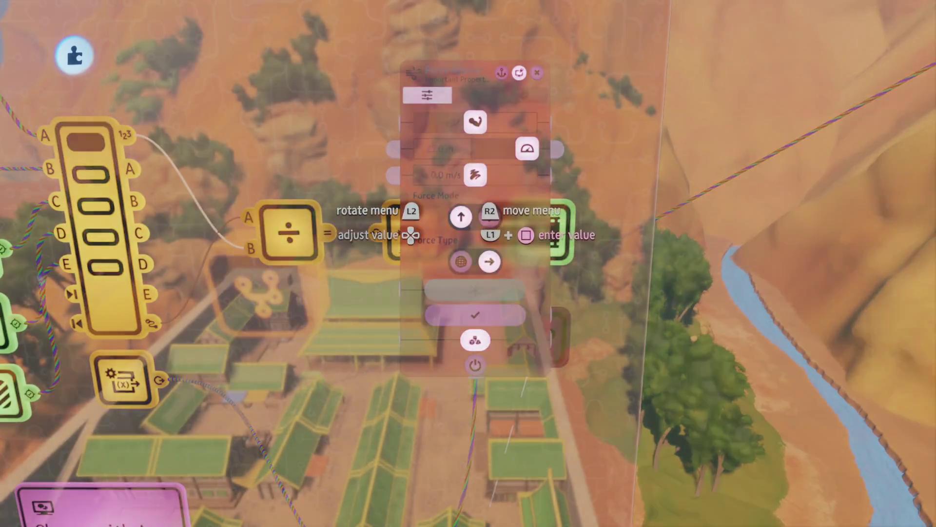
{"action": "key", "text": "Return"}
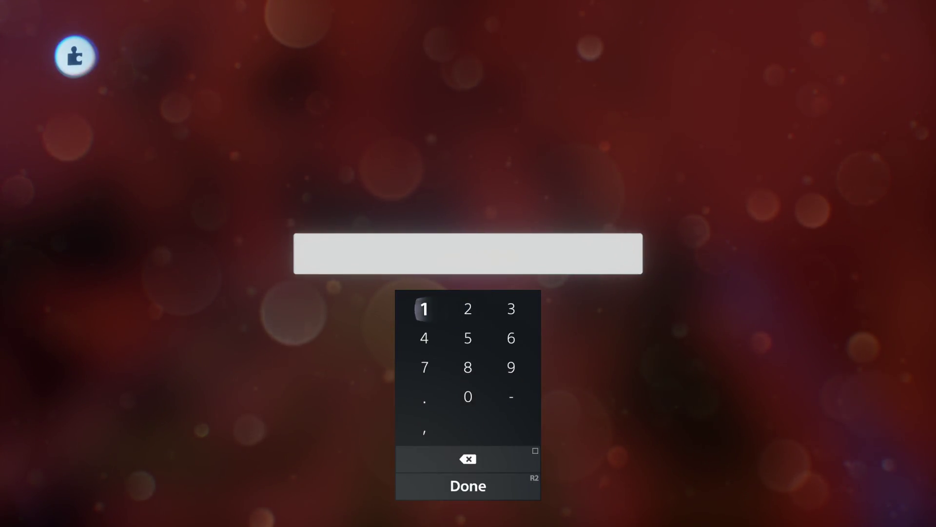
{"action": "key", "text": "Return"}
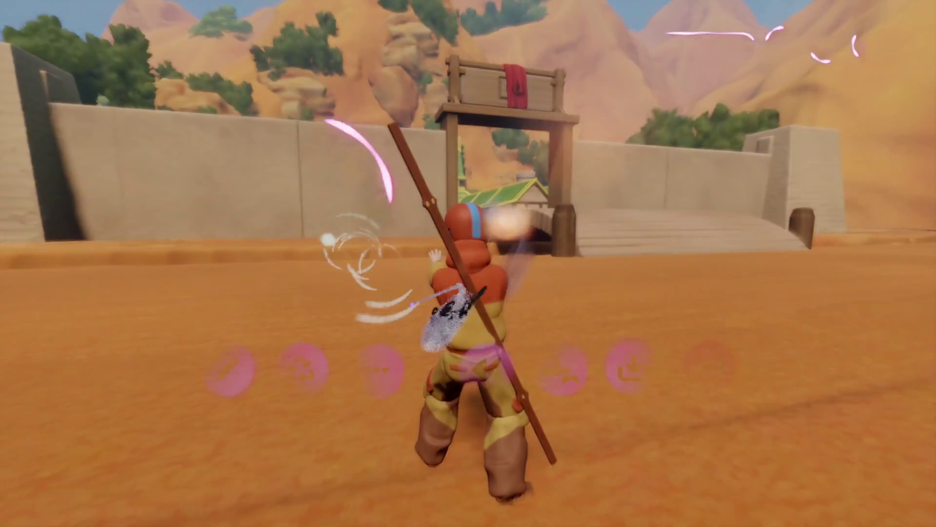
- Check the Text Displayer, then resume play and dive Aang into the water channel
{"action": "key", "text": "Escape"}
{"action": "left_click", "coordinate": [225, 372]}
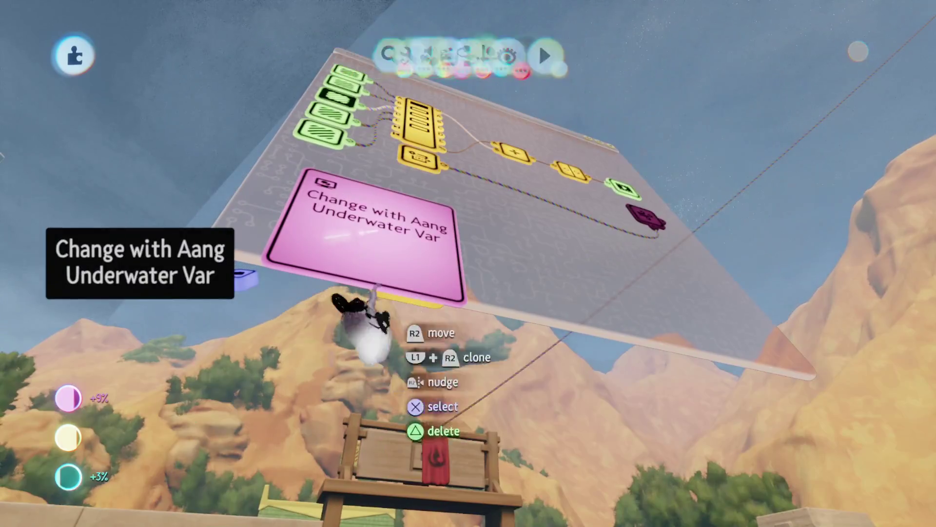
{"action": "left_click", "coordinate": [355, 310]}
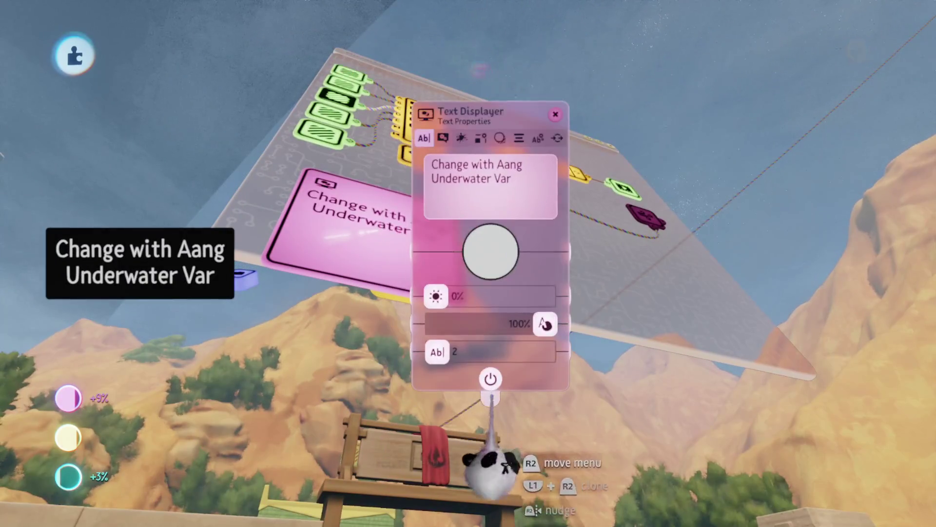
{"action": "key", "text": "Escape"}
{"action": "left_click", "coordinate": [261, 371]}
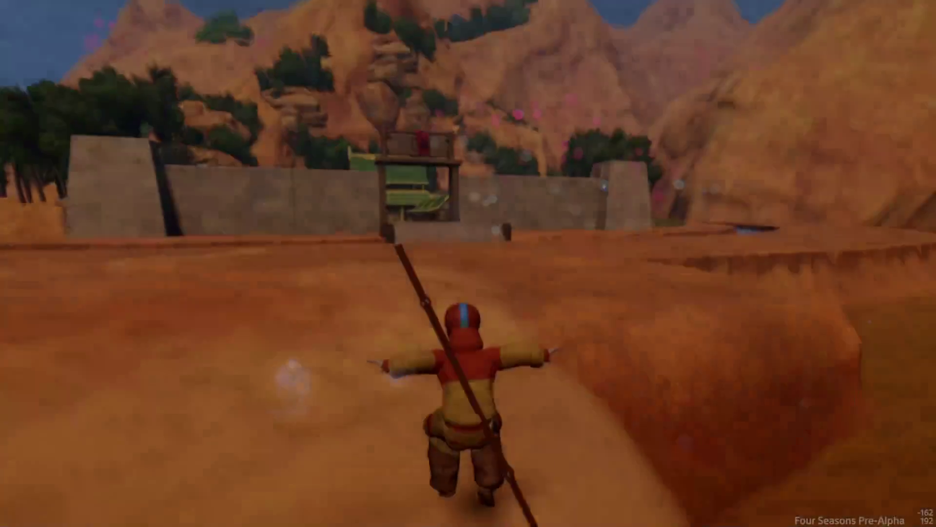
{"action": "key", "text": "space"}
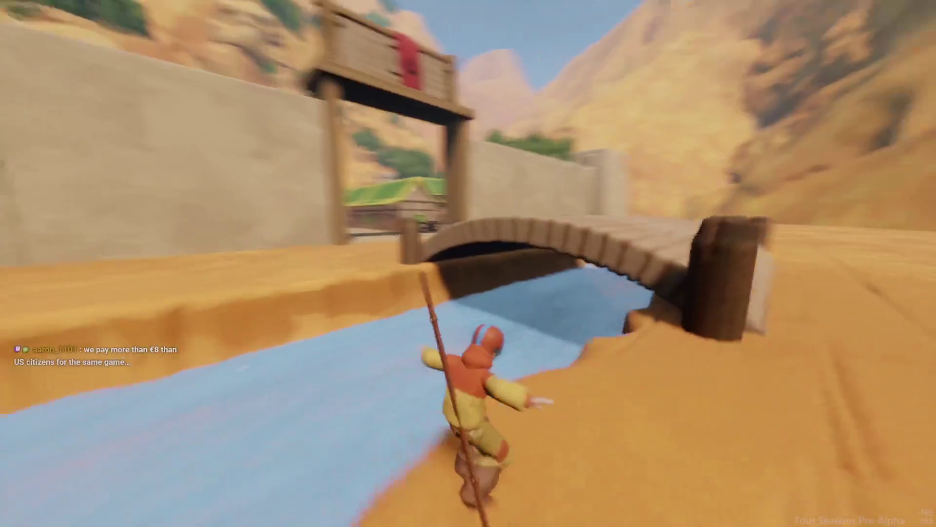
{"action": "key", "text": "a"}
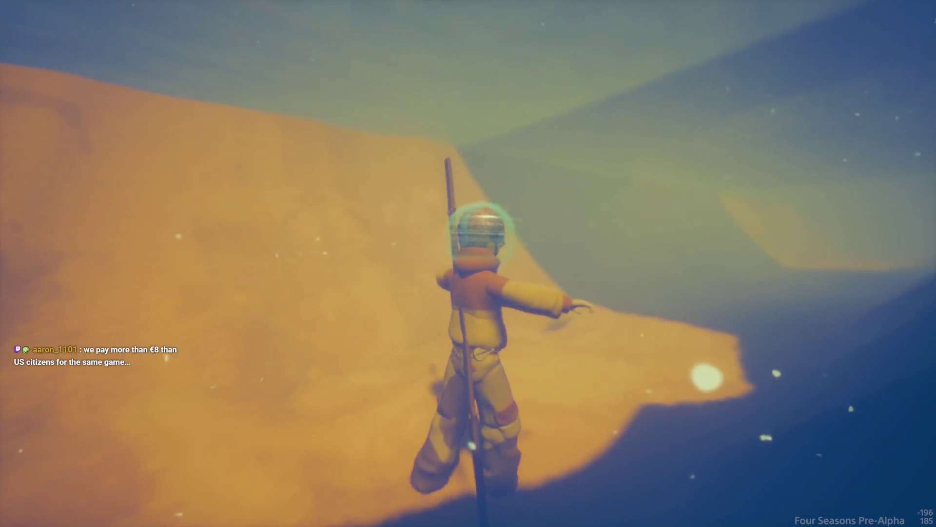
{"action": "key", "text": "Escape"}
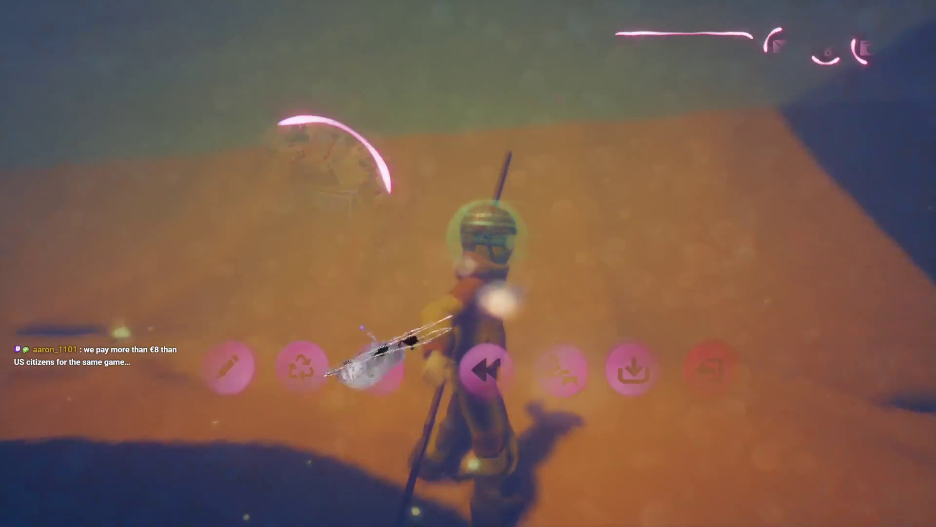
- Back in edit mode, raise the Force Applier's speed to 14.1 m/s
{"action": "left_click", "coordinate": [225, 368]}
{"action": "left_click", "coordinate": [449, 274]}
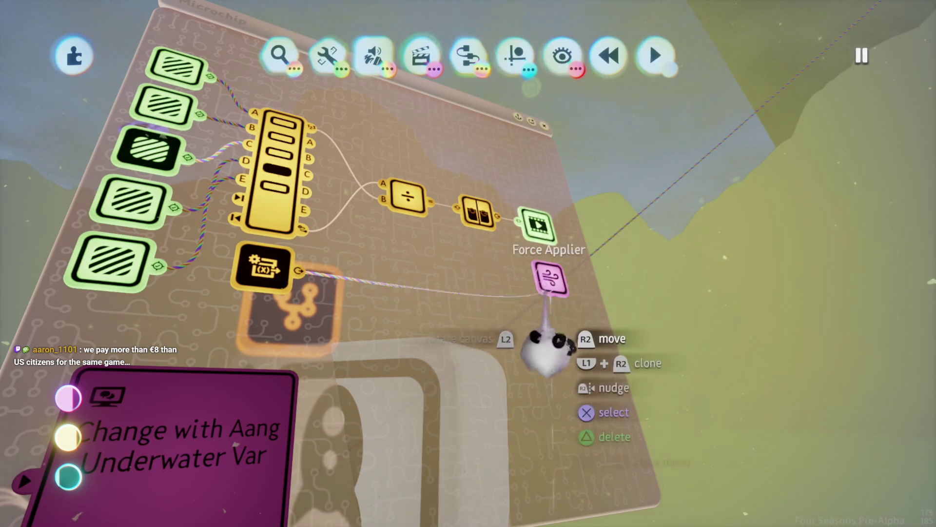
{"action": "left_click", "coordinate": [546, 283]}
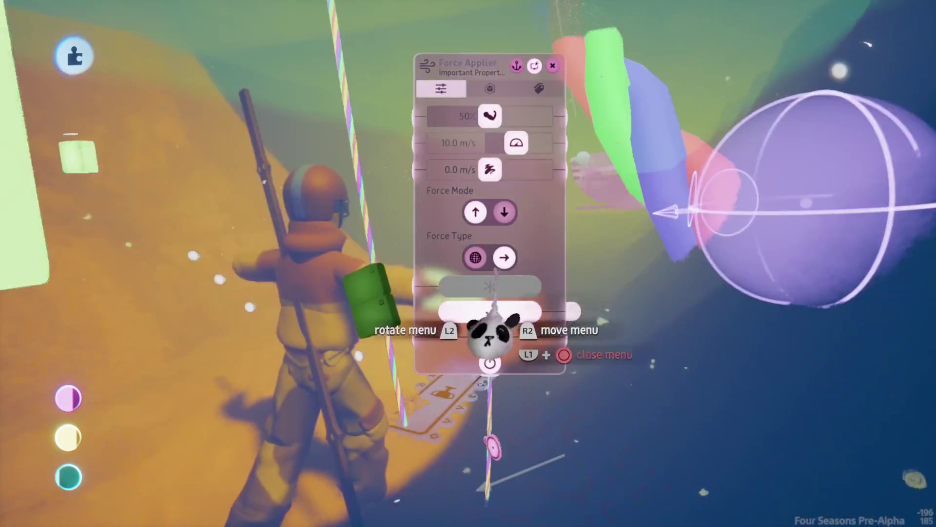
{"action": "key", "text": "space"}
{"action": "left_click_drag", "start_coordinate": [516, 143], "coordinate": [536, 143]}
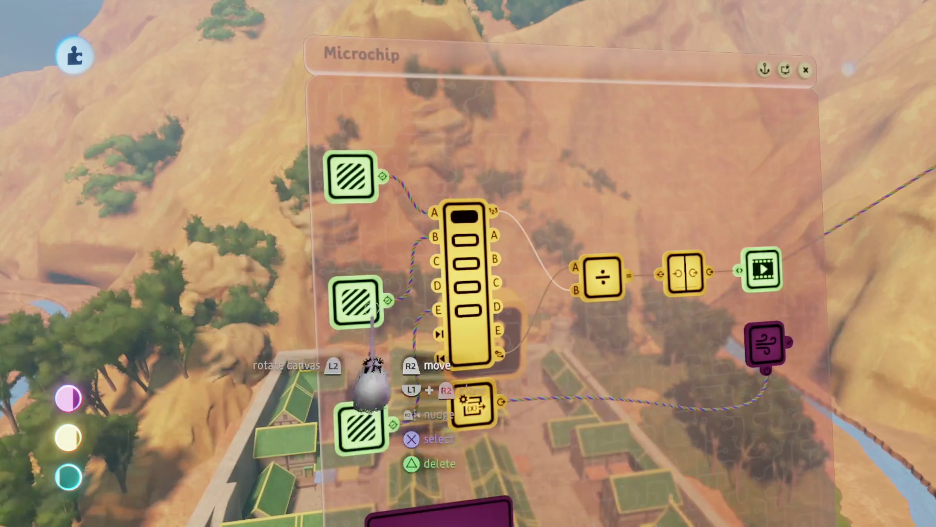
- Move the lower input gadgets up beside B and E, then review the Action Recorder and Force Applier
{"action": "left_click_drag", "start_coordinate": [358, 305], "coordinate": [358, 244]}
{"action": "left_click_drag", "start_coordinate": [359, 434], "coordinate": [363, 315]}
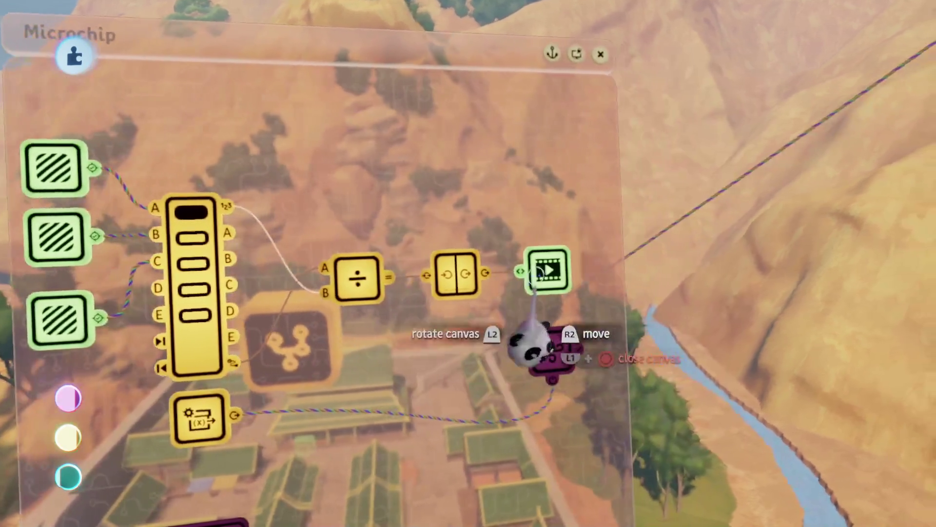
{"action": "left_click", "coordinate": [531, 348]}
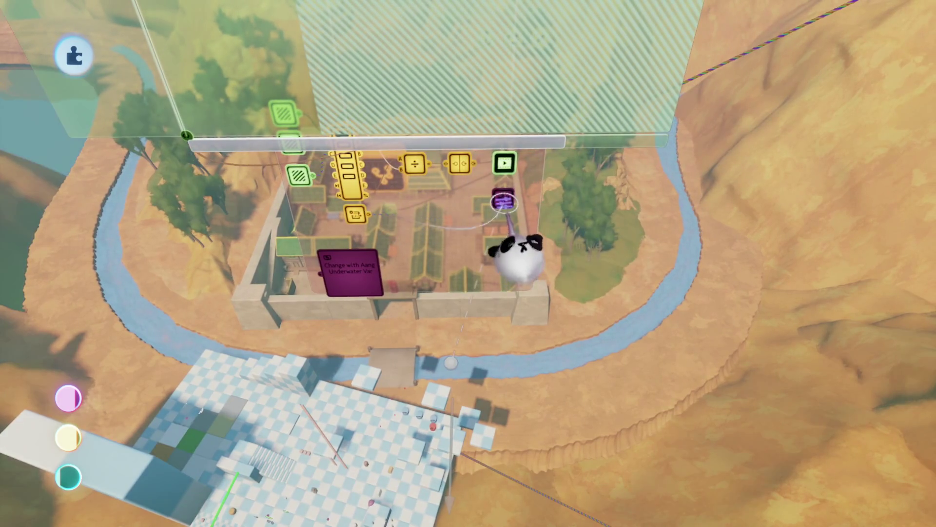
{"action": "left_click", "coordinate": [504, 201]}
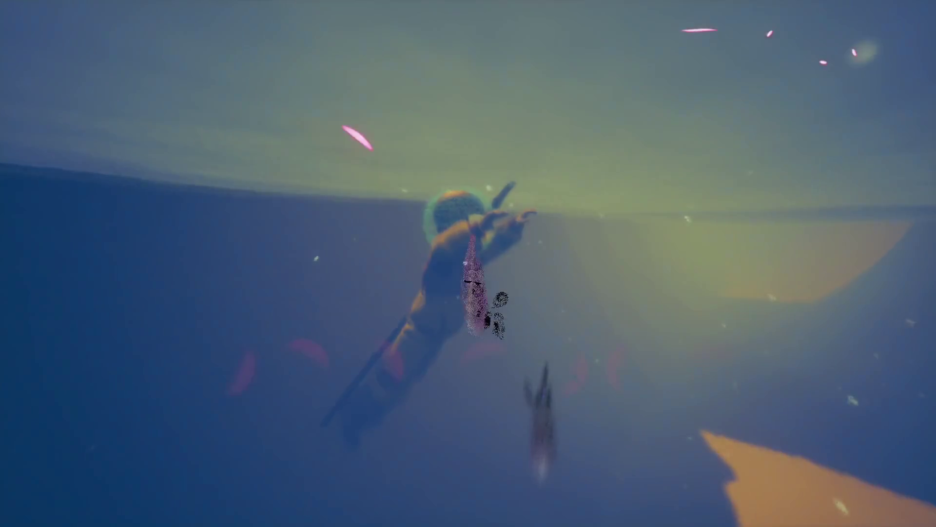
- Set the Signal Manipulator's smooth rise to 0.0s, play-test again, and return to editing
{"action": "key", "text": "Escape"}
{"action": "left_click", "coordinate": [227, 365]}
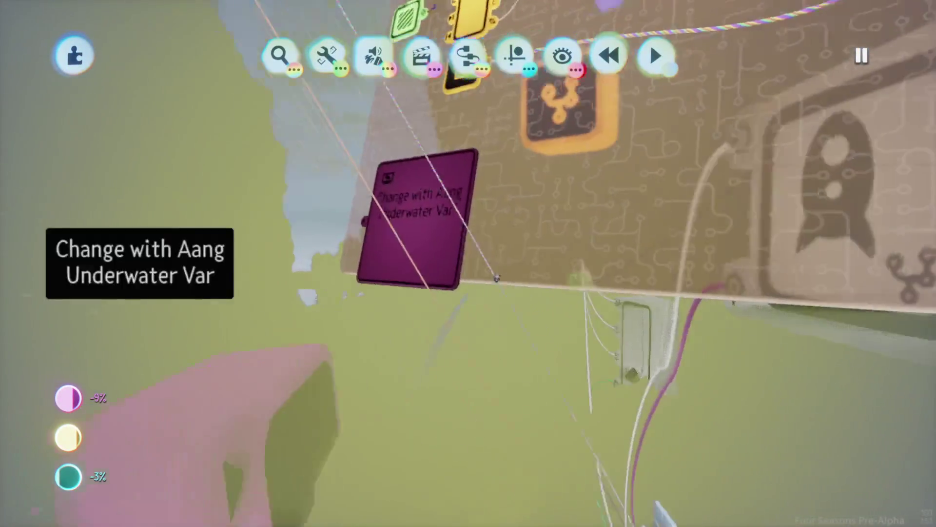
{"action": "left_click", "coordinate": [496, 278]}
{"action": "left_click", "coordinate": [522, 326]}
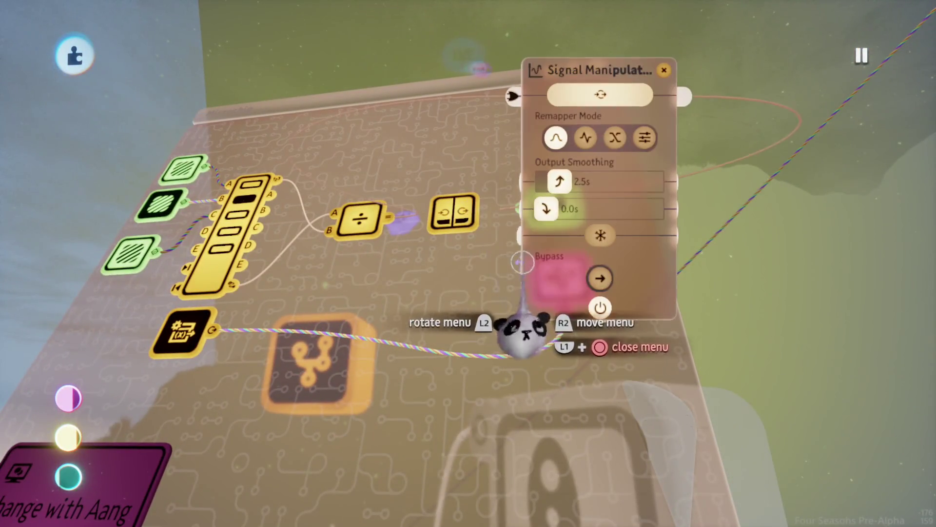
{"action": "key", "text": "Escape"}
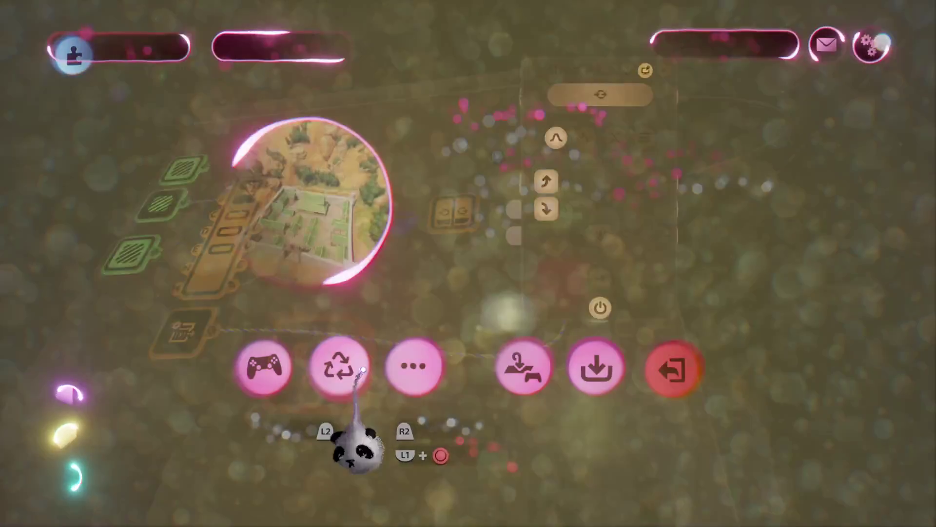
{"action": "left_click", "coordinate": [261, 366]}
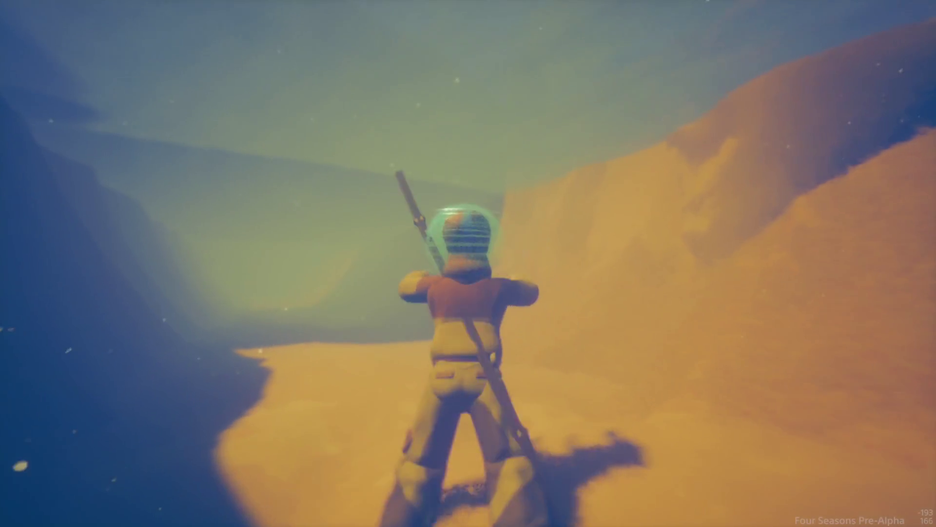
{"action": "key", "text": "Escape"}
{"action": "left_click", "coordinate": [230, 369]}
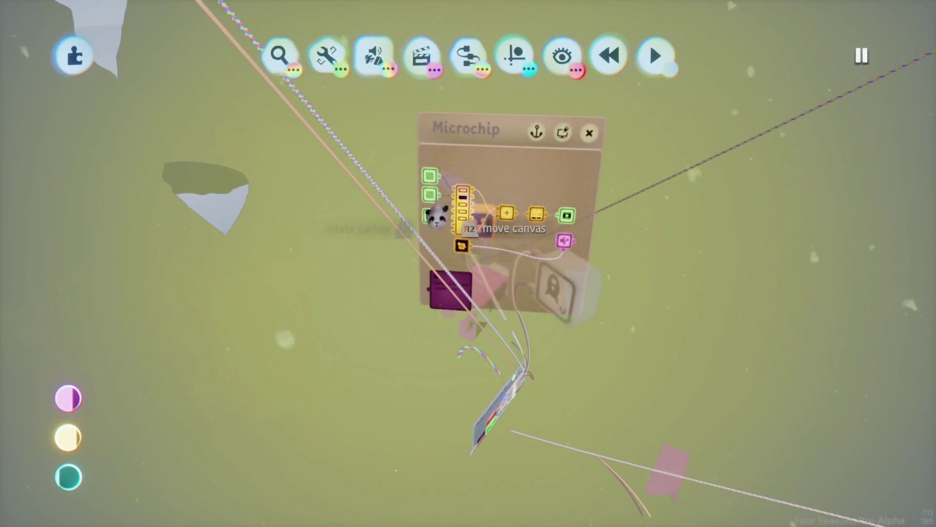
- Set the Trigger Zone's size to 0.5 m and falloff to about 145 m
{"action": "left_click", "coordinate": [430, 229]}
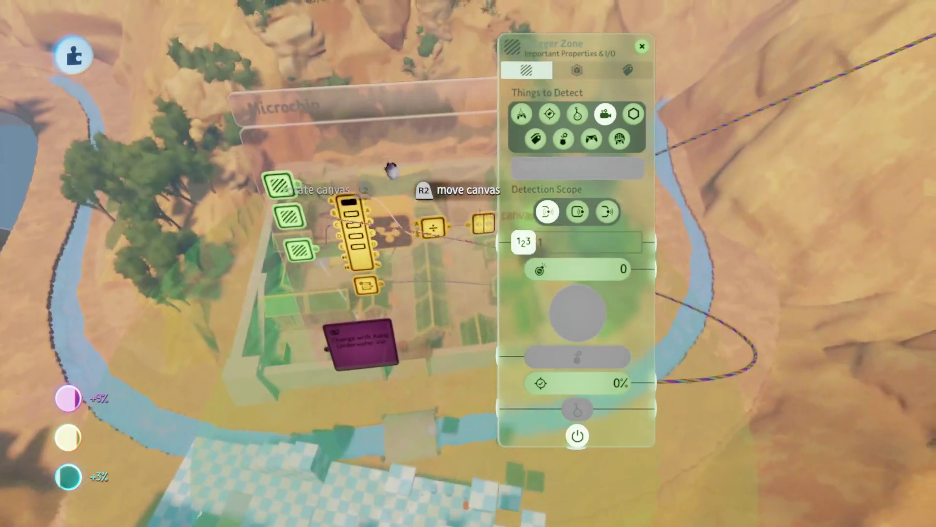
{"action": "key", "text": "Escape"}
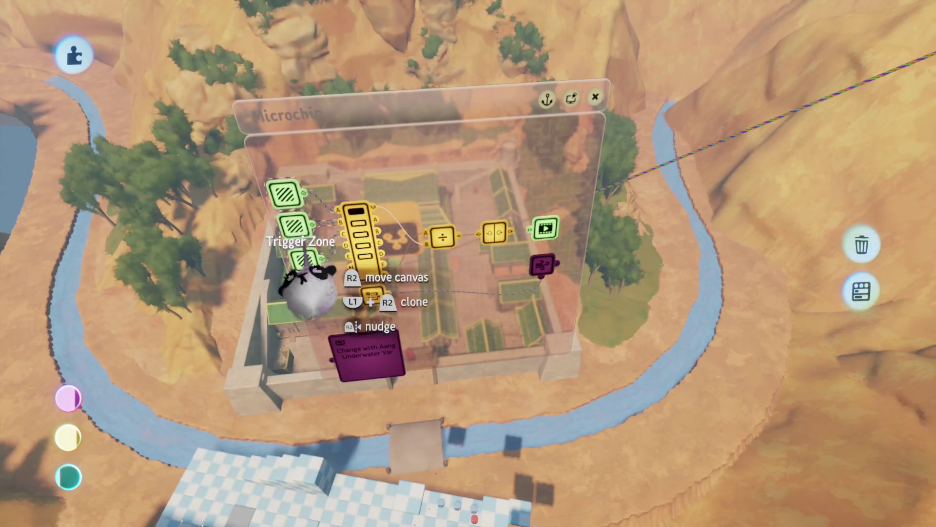
{"action": "left_click", "coordinate": [305, 256]}
{"action": "left_click", "coordinate": [446, 70]}
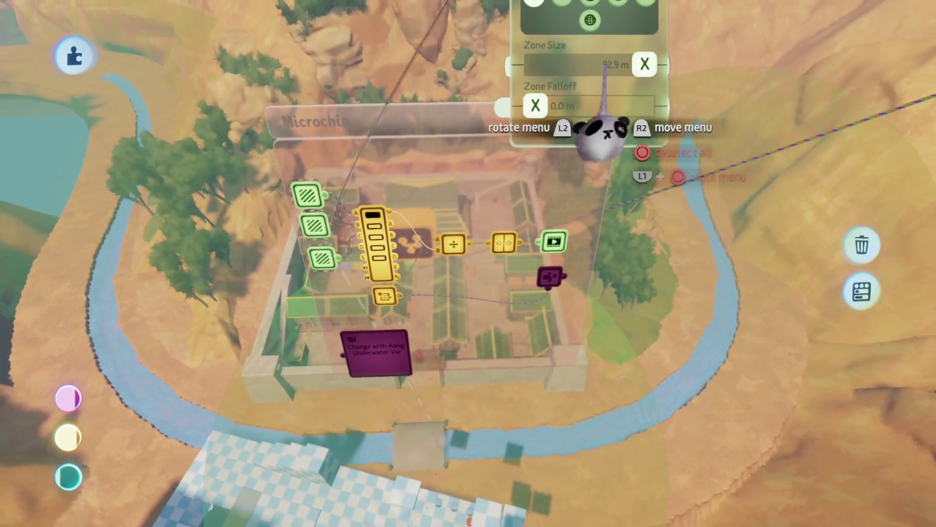
{"action": "mouse_move", "coordinate": [654, 146]}
{"action": "left_mouse_down"}
{"action": "mouse_move", "coordinate": [721, 146]}
{"action": "mouse_move", "coordinate": [616, 174]}
{"action": "left_mouse_up"}
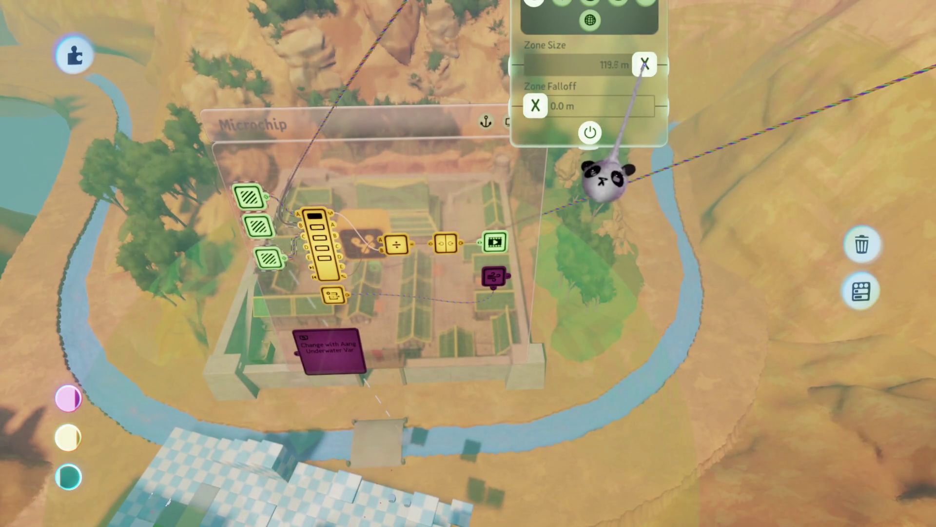
{"action": "mouse_move", "coordinate": [612, 137]}
{"action": "left_mouse_down"}
{"action": "mouse_move", "coordinate": [617, 159]}
{"action": "mouse_move", "coordinate": [580, 131]}
{"action": "left_mouse_up"}
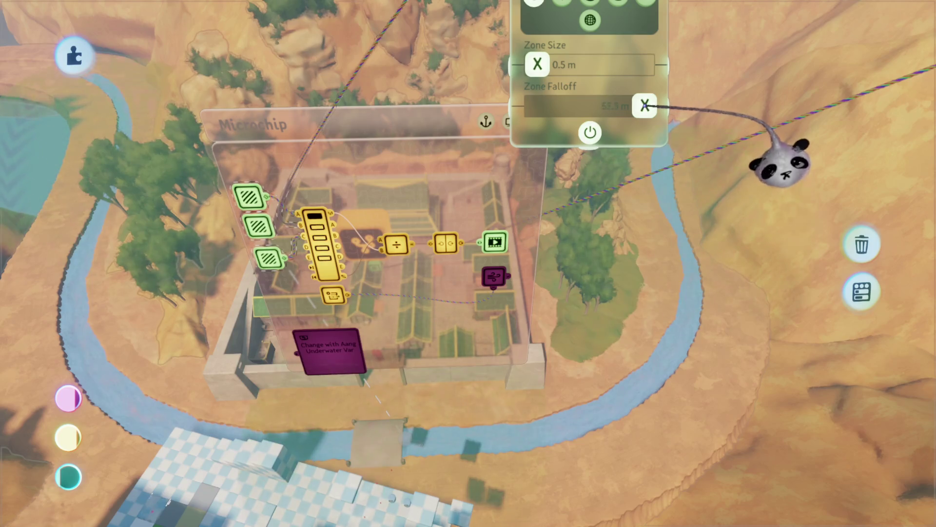
{"action": "mouse_move", "coordinate": [397, 241]}
{"action": "left_mouse_down"}
{"action": "mouse_move", "coordinate": [419, 219]}
{"action": "mouse_move", "coordinate": [408, 230]}
{"action": "mouse_move", "coordinate": [534, 181]}
{"action": "mouse_move", "coordinate": [619, 180]}
{"action": "left_mouse_up"}
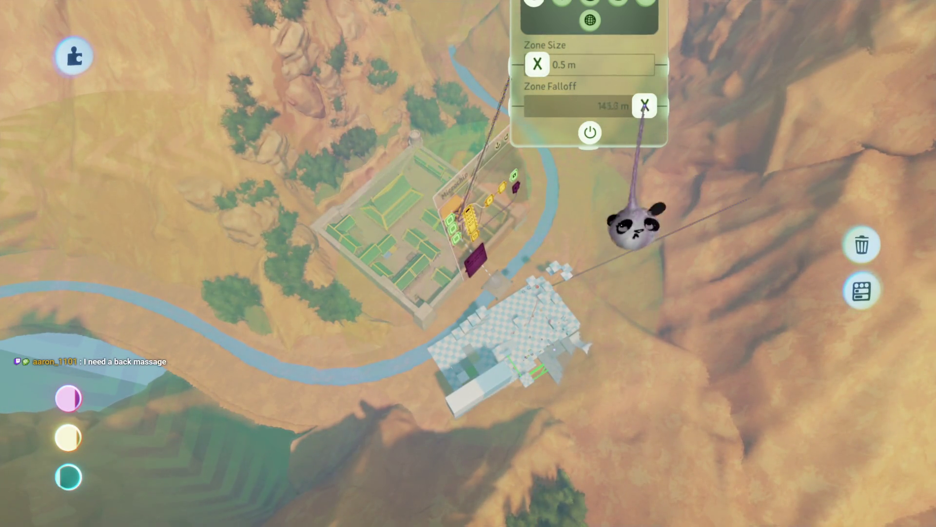
- Fly toward the fortress and play-test Aang with the Force Applier at 50% strength and 12.0 m/s
{"action": "mouse_move", "coordinate": [394, 317]}
{"action": "left_mouse_down"}
{"action": "mouse_move", "coordinate": [439, 229]}
{"action": "mouse_move", "coordinate": [455, 240]}
{"action": "mouse_move", "coordinate": [439, 283]}
{"action": "mouse_move", "coordinate": [472, 266]}
{"action": "mouse_move", "coordinate": [438, 292]}
{"action": "mouse_move", "coordinate": [429, 340]}
{"action": "mouse_move", "coordinate": [454, 356]}
{"action": "mouse_move", "coordinate": [450, 250]}
{"action": "left_mouse_up"}
{"action": "mouse_move", "coordinate": [497, 295]}
{"action": "left_mouse_down"}
{"action": "mouse_move", "coordinate": [470, 246]}
{"action": "mouse_move", "coordinate": [443, 293]}
{"action": "mouse_move", "coordinate": [435, 340]}
{"action": "mouse_move", "coordinate": [445, 311]}
{"action": "mouse_move", "coordinate": [477, 330]}
{"action": "mouse_move", "coordinate": [476, 161]}
{"action": "mouse_move", "coordinate": [532, 300]}
{"action": "mouse_move", "coordinate": [480, 247]}
{"action": "mouse_move", "coordinate": [455, 273]}
{"action": "mouse_move", "coordinate": [483, 278]}
{"action": "left_mouse_up"}
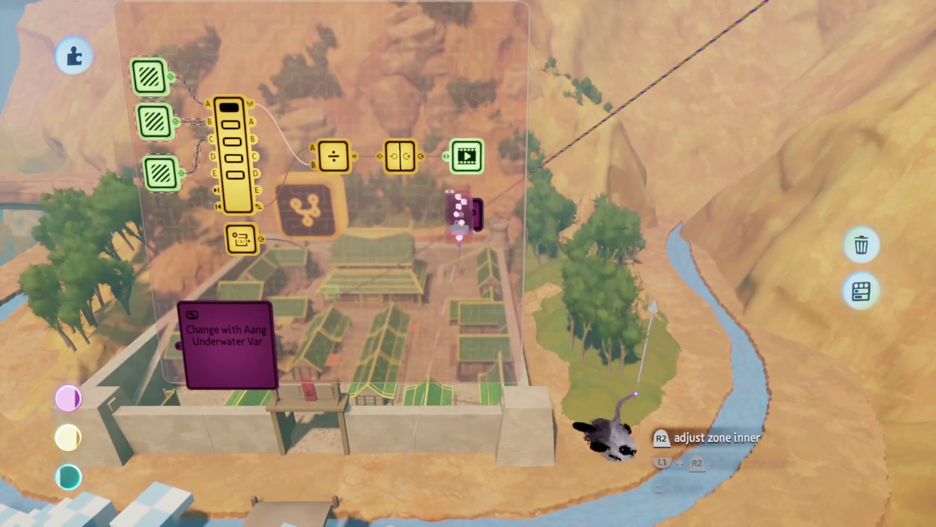
{"action": "left_click", "coordinate": [600, 429]}
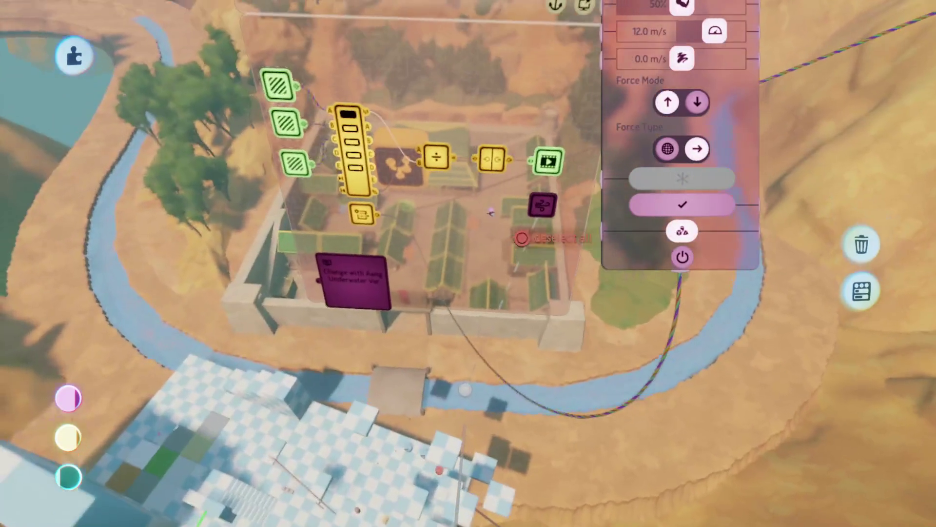
{"action": "key", "text": "Escape"}
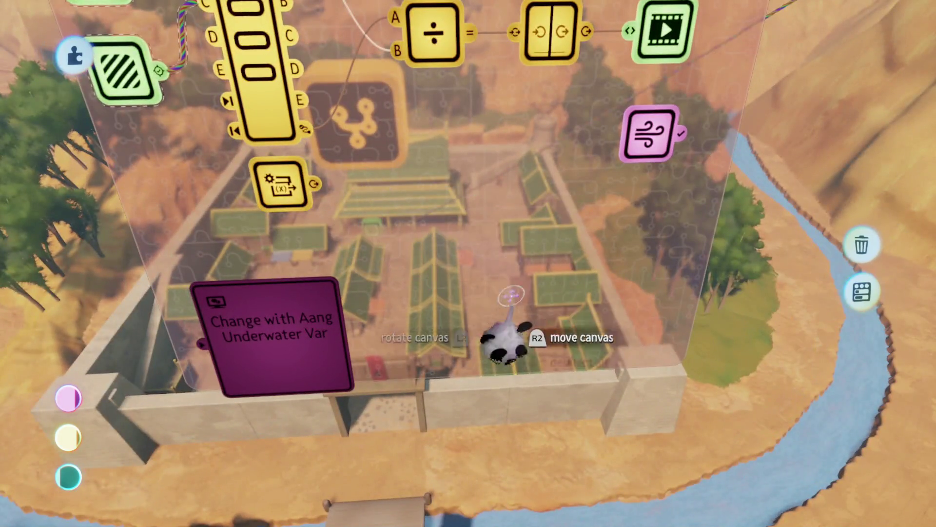
{"action": "key", "text": "Escape"}
{"action": "left_click", "coordinate": [263, 372]}
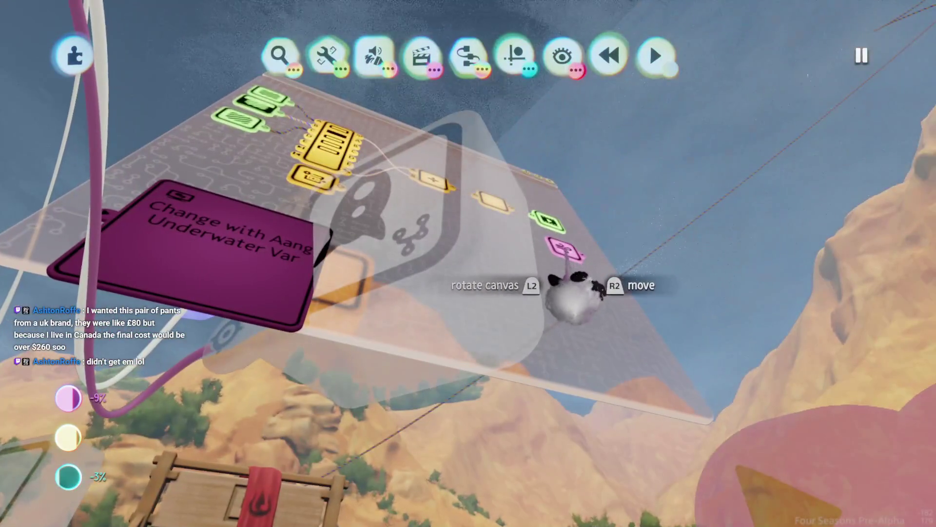
{"action": "left_click", "coordinate": [561, 244]}
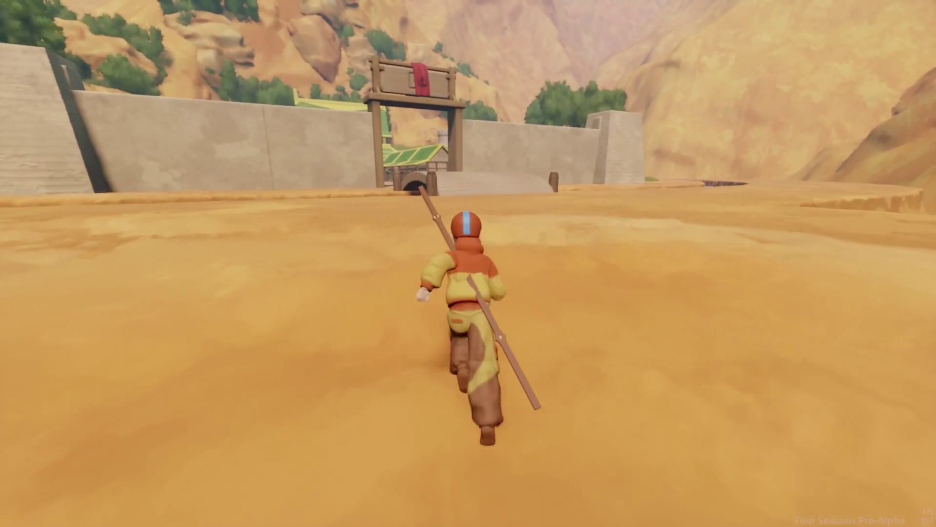
{"action": "key", "text": "Escape"}
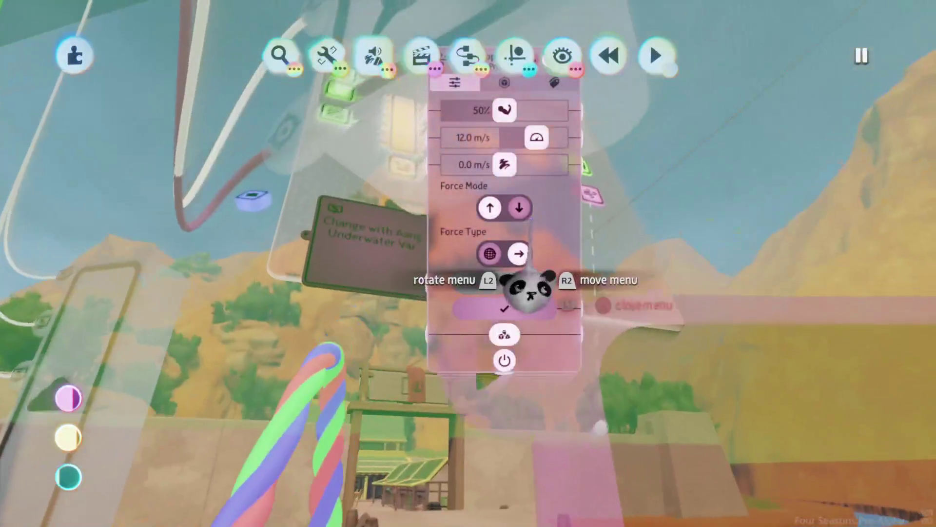
- Close the Force Applier settings and start recording it into an Action Recorder
{"action": "left_click", "coordinate": [526, 300]}
{"action": "key", "text": "Escape"}
{"action": "key", "text": "Escape"}
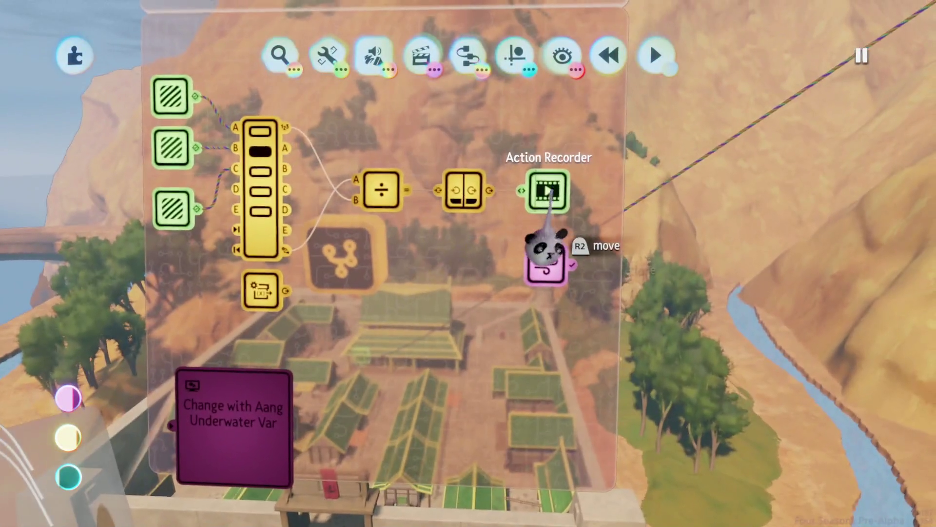
{"action": "left_click", "coordinate": [536, 259]}
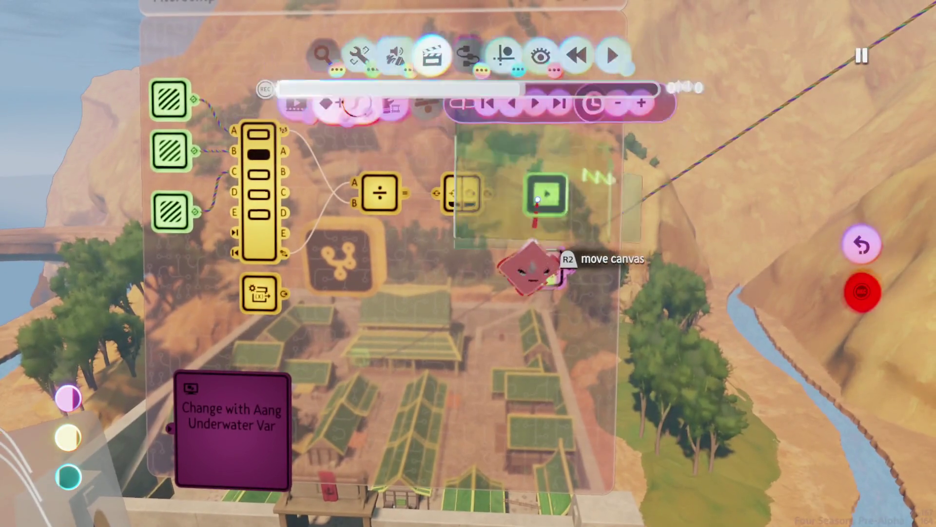
{"action": "left_click", "coordinate": [539, 199]}
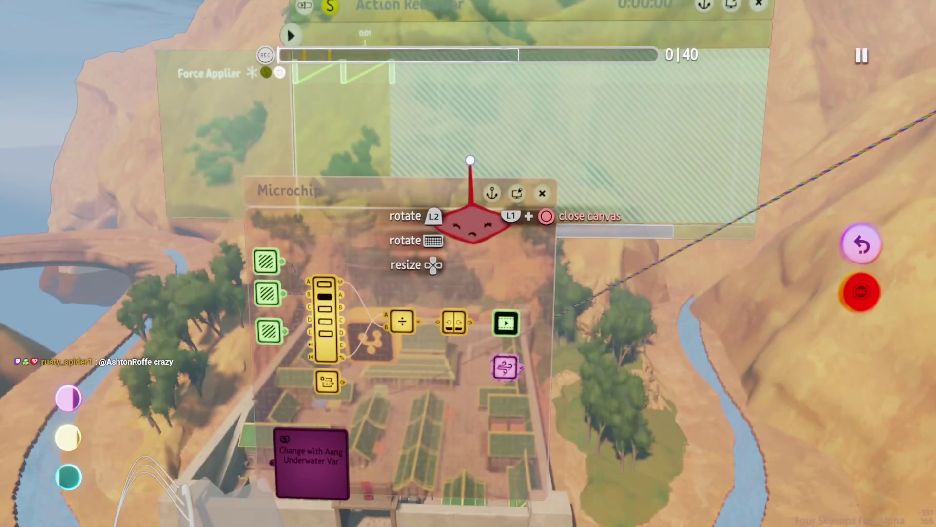
- Move the recorder panel to the view centre and stop recording at 0:00:26
{"action": "mouse_move", "coordinate": [481, 229]}
{"action": "left_mouse_down"}
{"action": "mouse_move", "coordinate": [468, 268]}
{"action": "mouse_move", "coordinate": [498, 288]}
{"action": "mouse_move", "coordinate": [560, 278]}
{"action": "mouse_move", "coordinate": [692, 283]}
{"action": "left_mouse_up"}
{"action": "left_click_drag", "start_coordinate": [652, 223], "coordinate": [643, 229]}
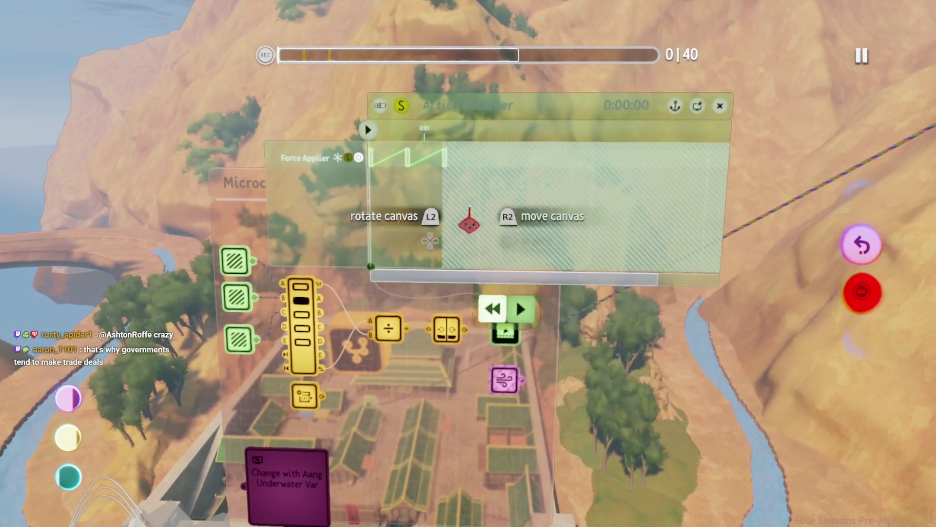
{"action": "key", "text": "Escape"}
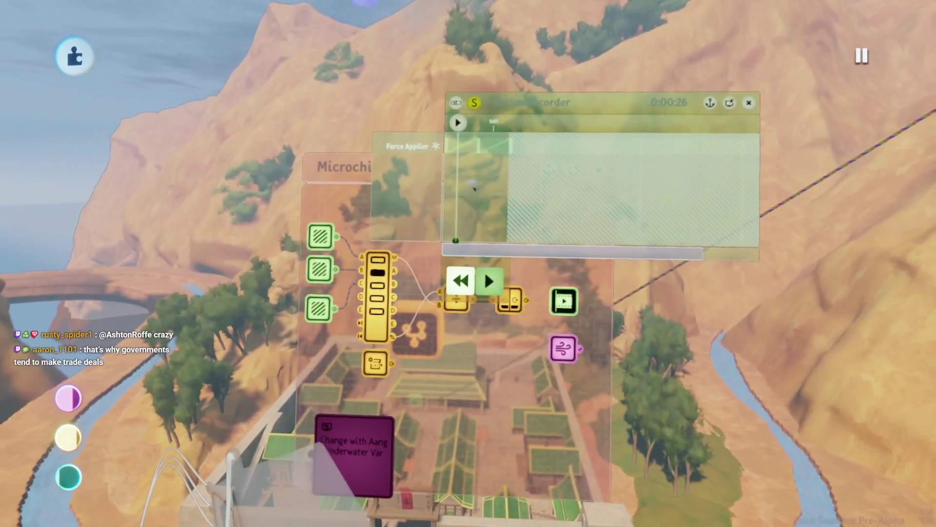
{"action": "scroll", "coordinate": [495, 222], "scroll_direction": "up", "scroll_amount": 5}
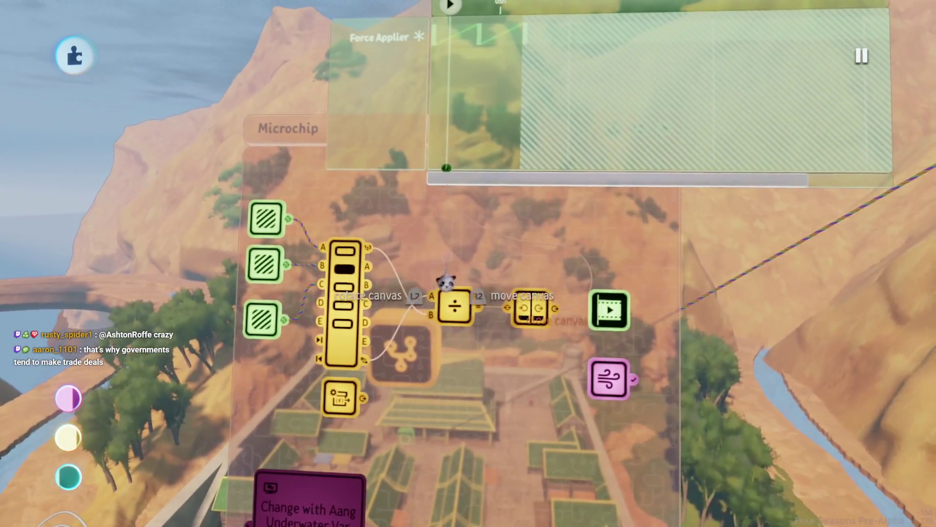
{"action": "mouse_move", "coordinate": [467, 82]}
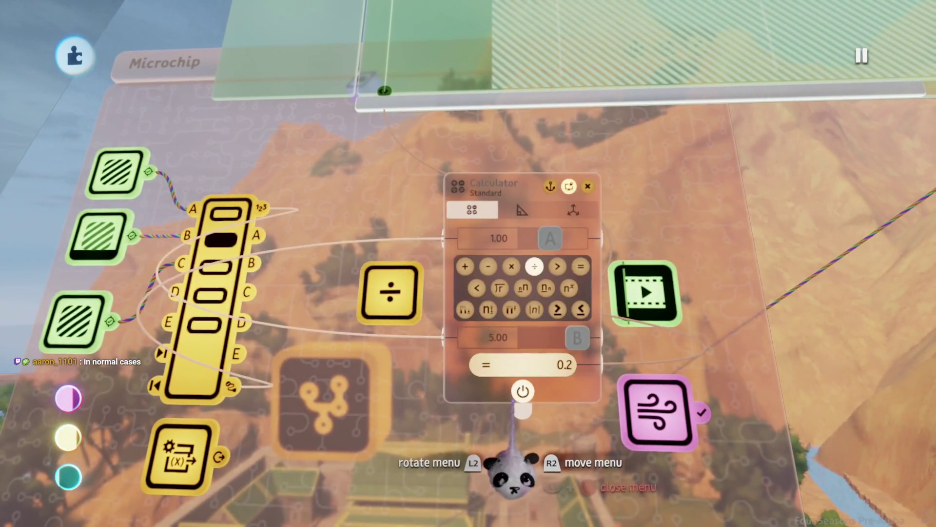
- Wire the divide Calculator's = output up to the Action Recorder
{"action": "key", "text": "Escape"}
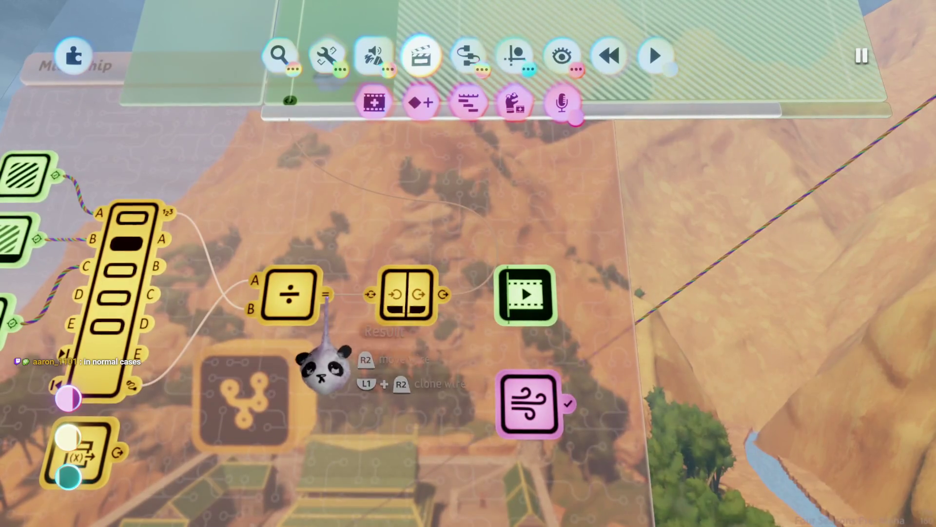
{"action": "left_click_drag", "start_coordinate": [326, 294], "coordinate": [317, 141]}
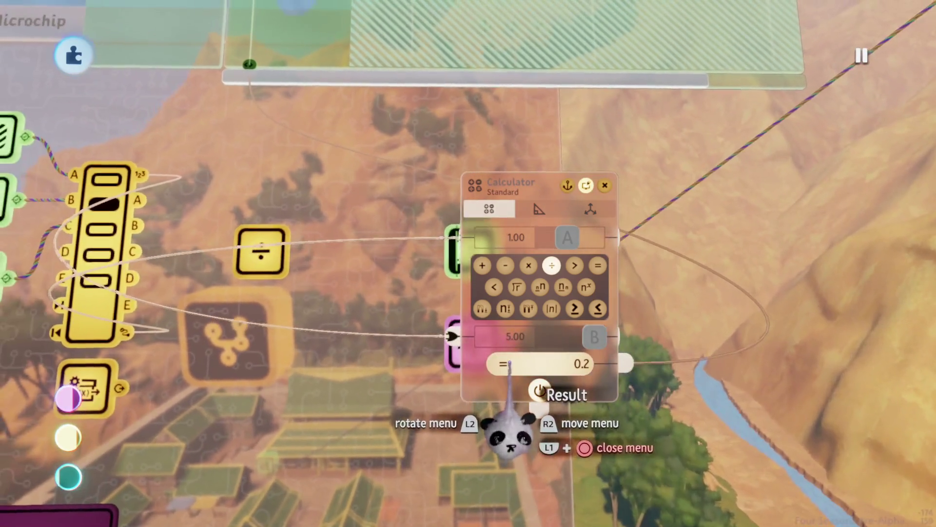
{"action": "key", "text": "Escape"}
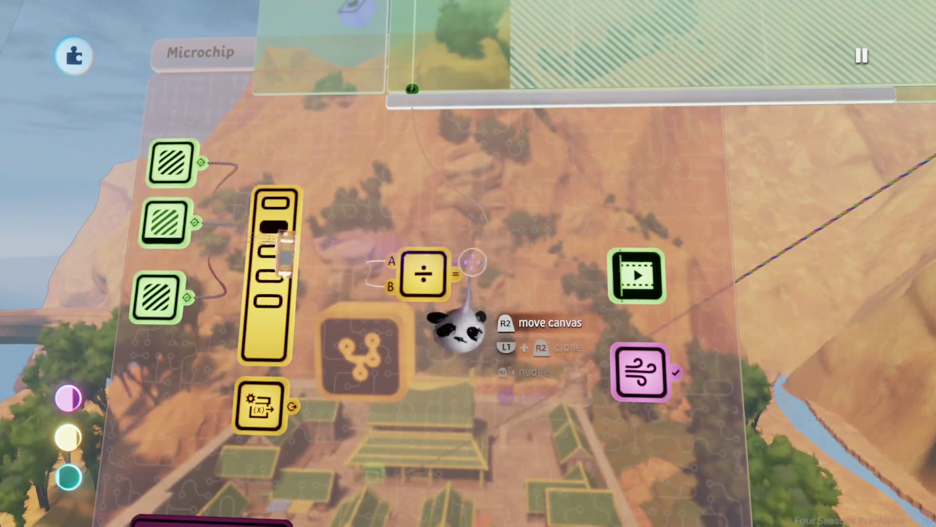
- Reduce the Selector's input count from 5 to 3, leaving inputs A to C
{"action": "key", "text": "Return"}
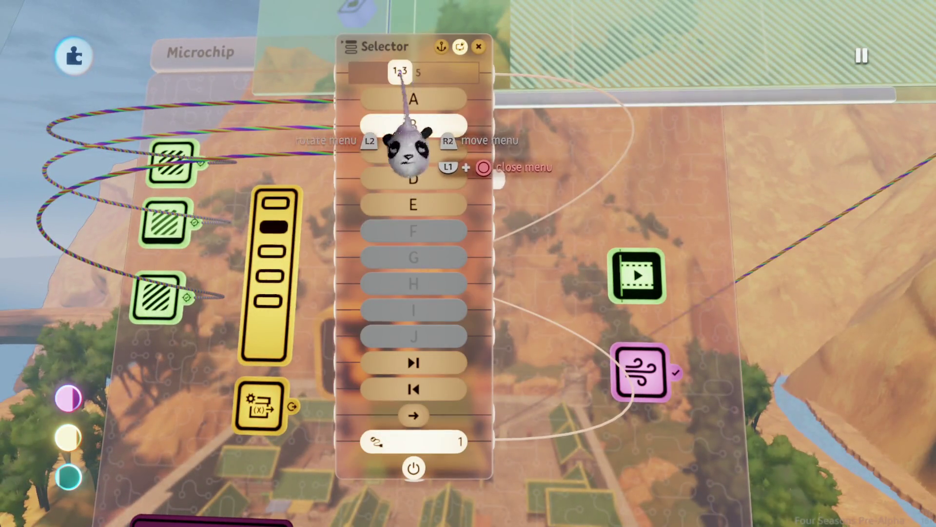
{"action": "key", "text": "Escape"}
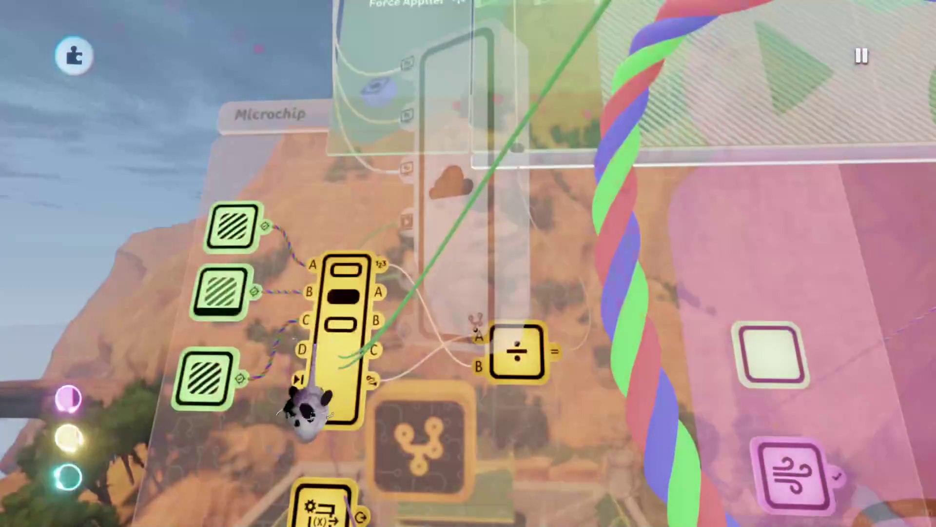
{"action": "left_click", "coordinate": [343, 290]}
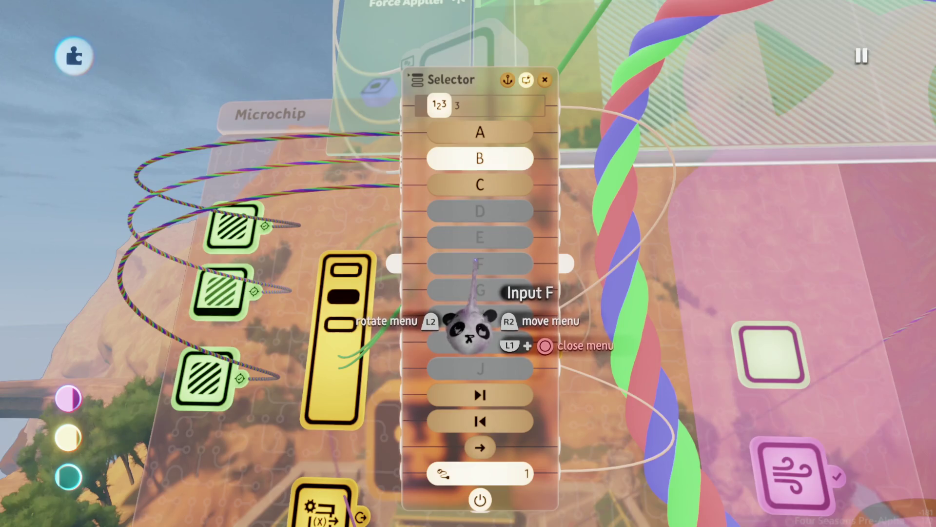
{"action": "key", "text": "Escape"}
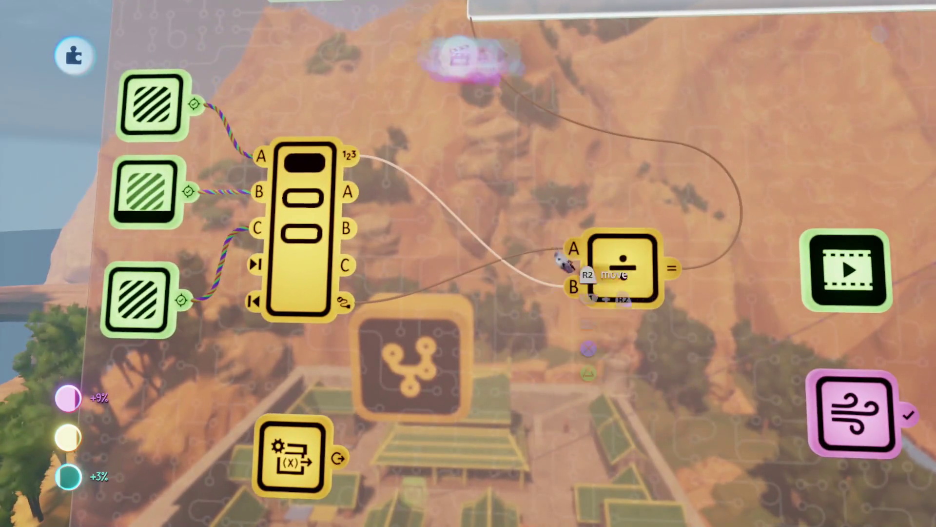
{"action": "key", "text": "Escape"}
{"action": "left_click", "coordinate": [471, 105]}
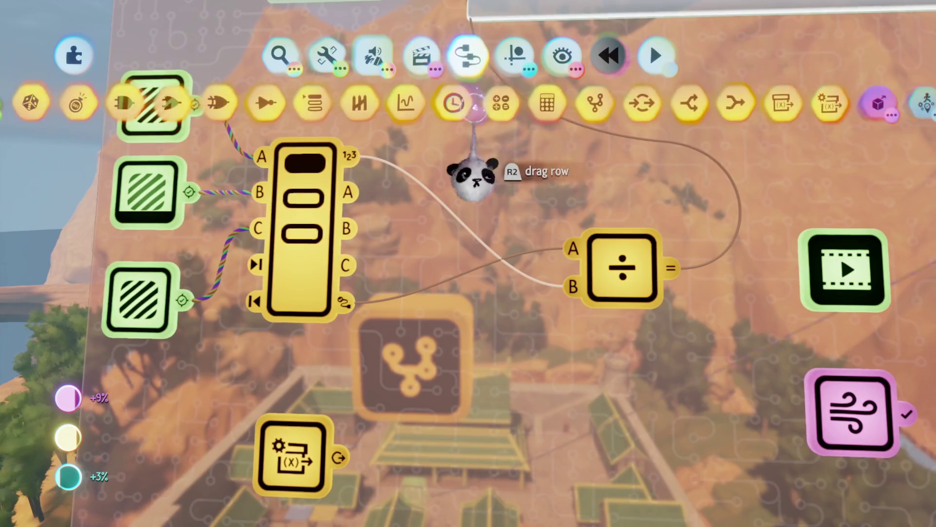
- Place a Subtract Calculator feeding the divider, then play-test Aang gliding along the river
{"action": "left_click", "coordinate": [531, 105]}
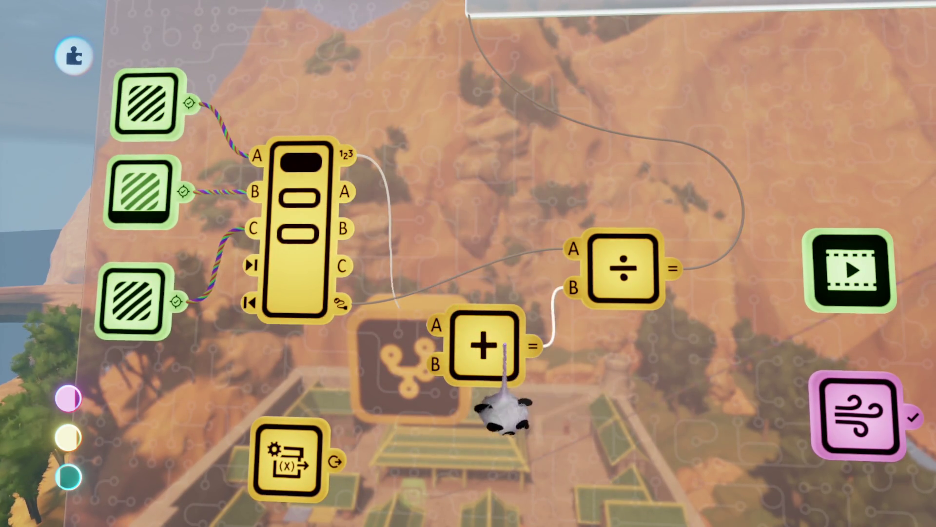
{"action": "left_click", "coordinate": [390, 385]}
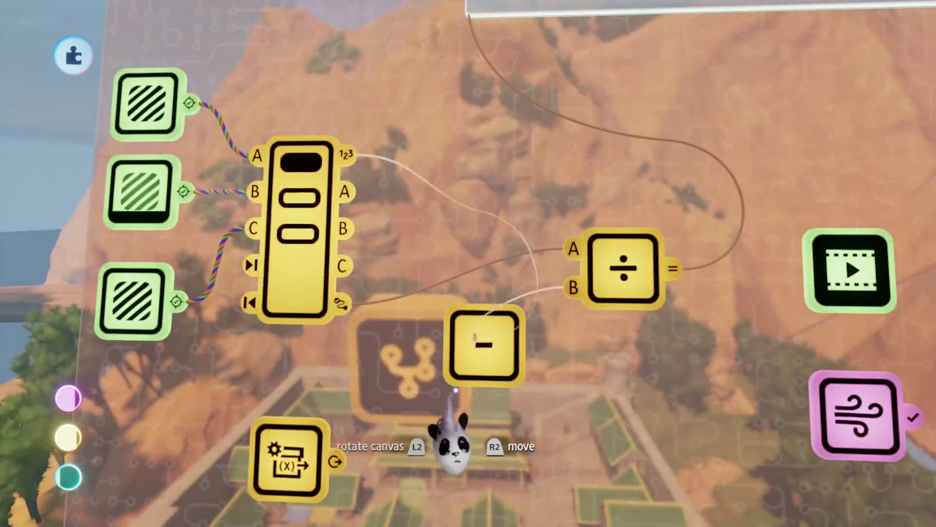
{"action": "mouse_move", "coordinate": [455, 390]}
{"action": "left_mouse_down"}
{"action": "mouse_move", "coordinate": [478, 380]}
{"action": "mouse_move", "coordinate": [472, 397]}
{"action": "mouse_move", "coordinate": [466, 375]}
{"action": "left_mouse_up"}
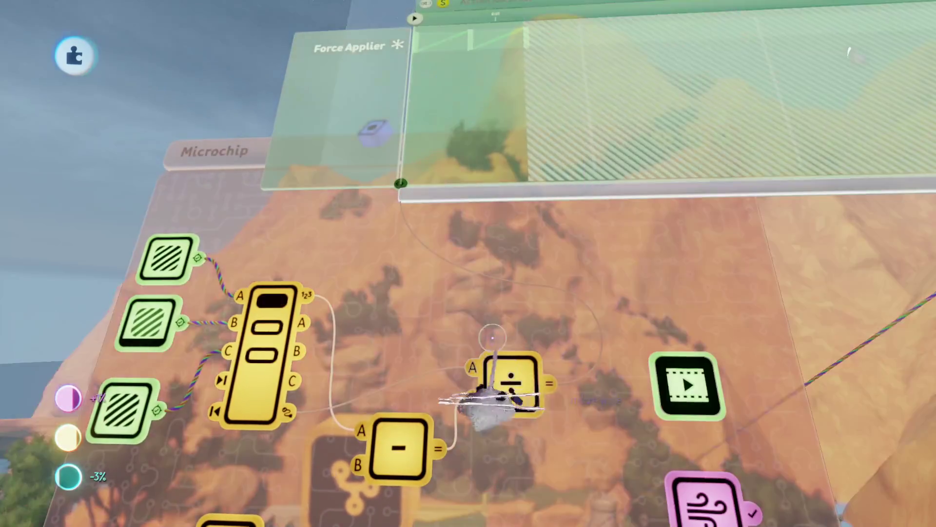
{"action": "key", "text": "space"}
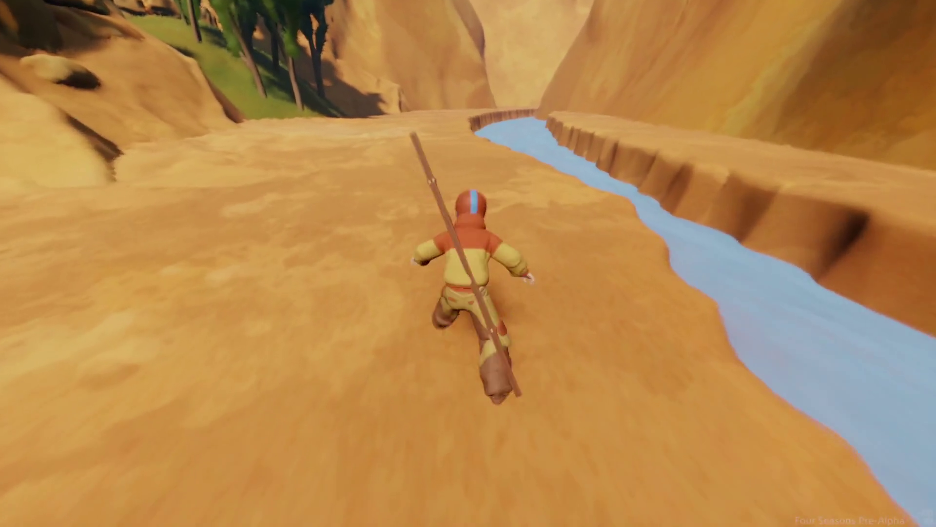
{"action": "key", "text": "Escape"}
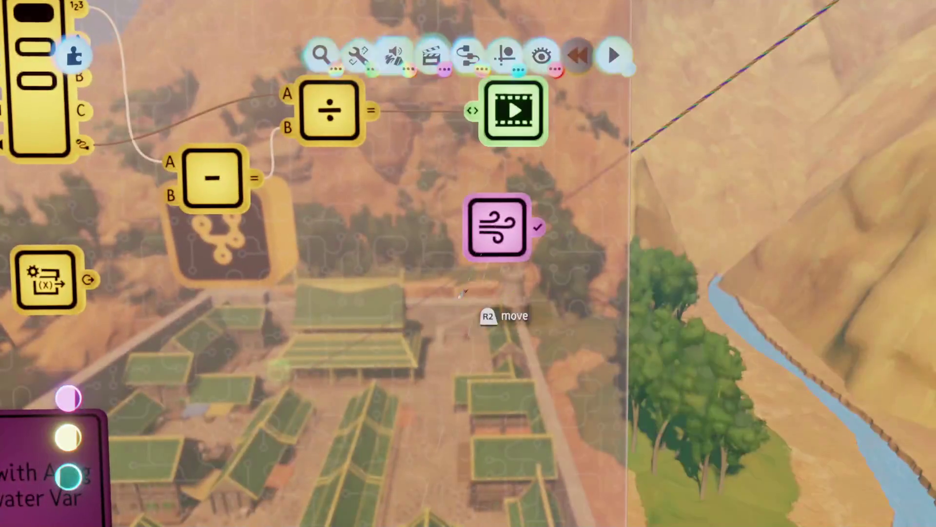
- Power the Force Applier from the variable gadget and add a Signal Manipulator beside the film gadget
{"action": "left_click_drag", "start_coordinate": [564, 247], "coordinate": [680, 247]}
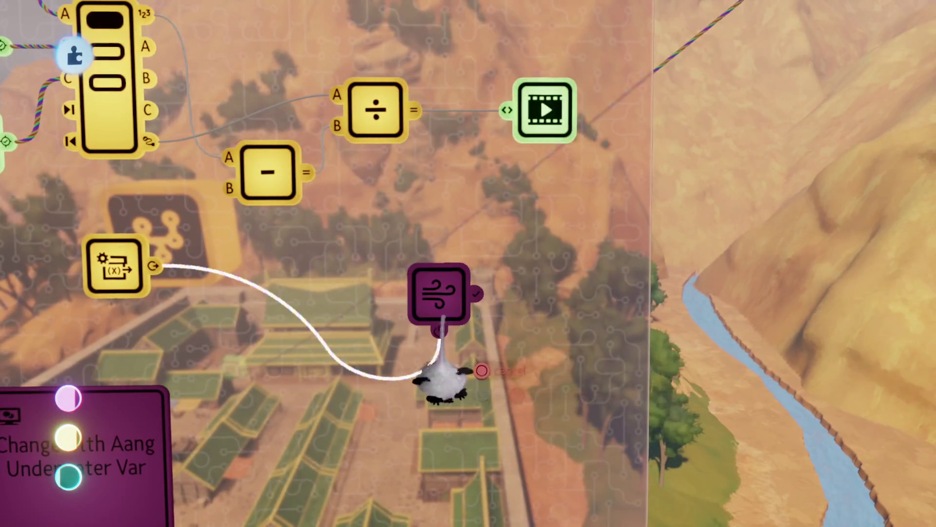
{"action": "left_click", "coordinate": [444, 358]}
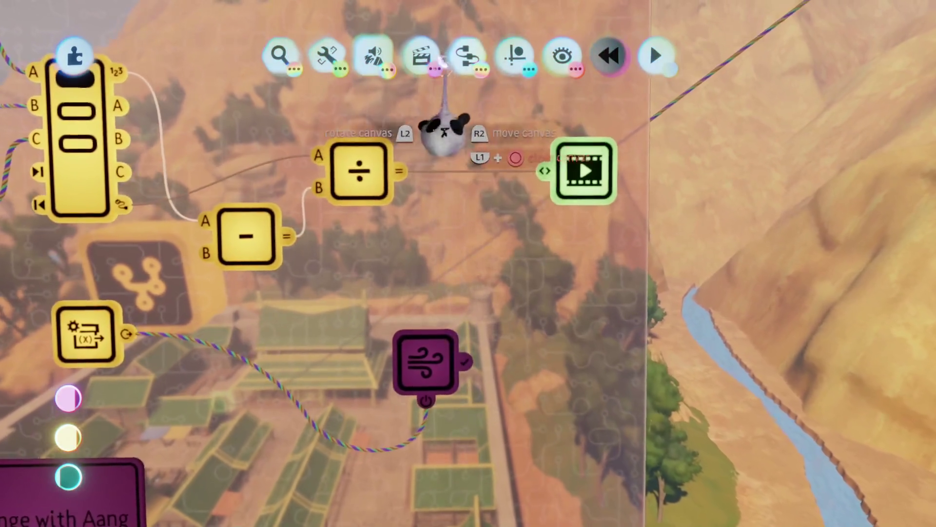
{"action": "left_click", "coordinate": [476, 58]}
{"action": "left_click", "coordinate": [453, 100]}
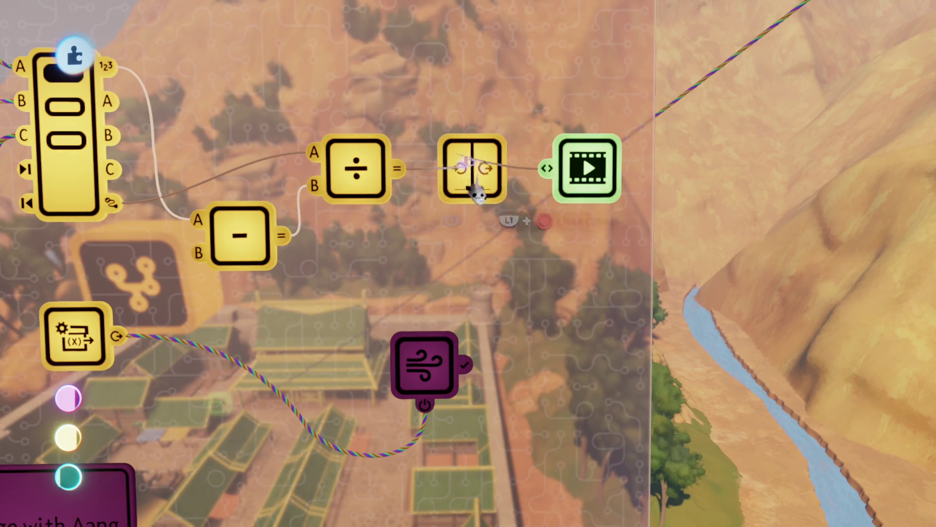
- Set the Signal Manipulator's Smooth Rise to about 3.5 s and play-test the canyon glide
{"action": "left_click", "coordinate": [472, 180]}
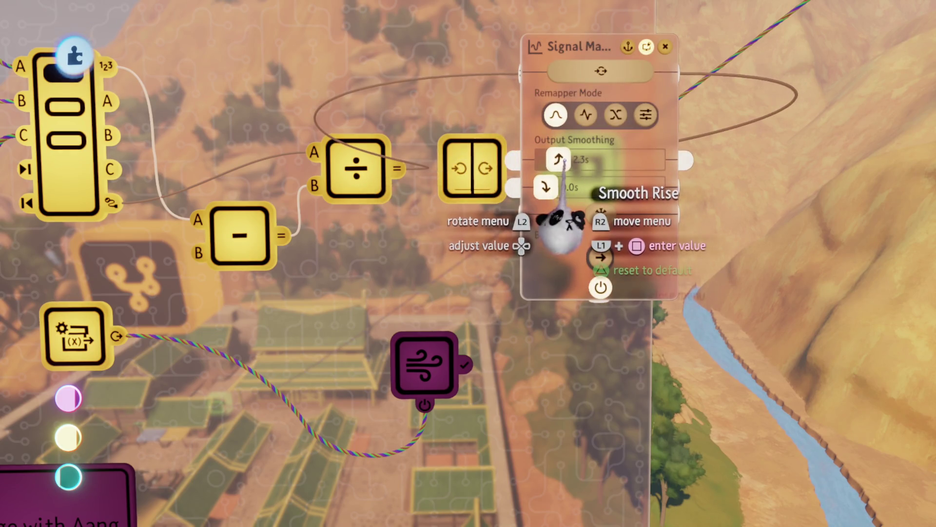
{"action": "left_click_drag", "start_coordinate": [559, 159], "coordinate": [573, 161]}
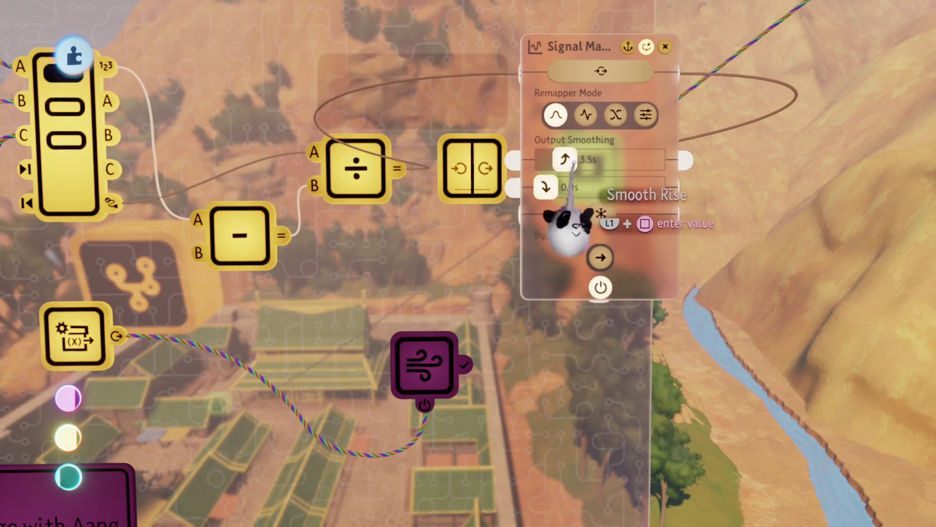
{"action": "key", "text": "Escape"}
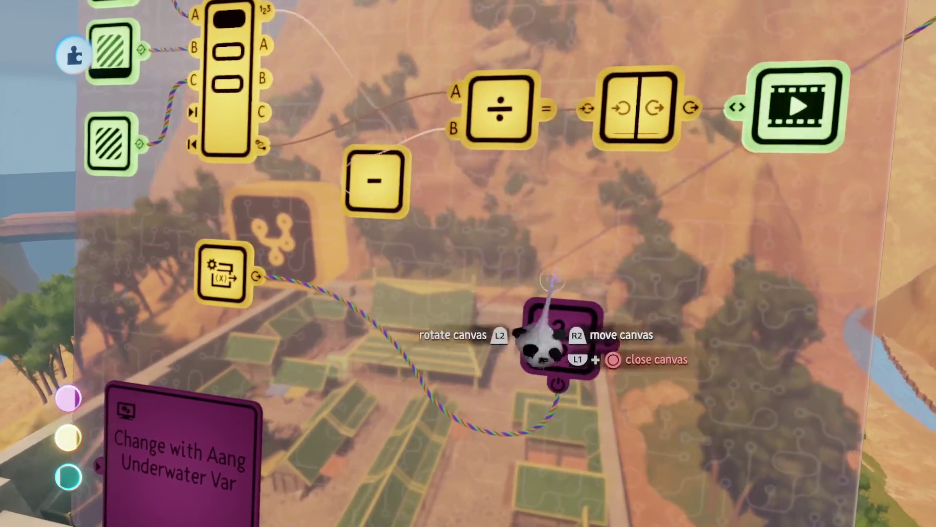
{"action": "key", "text": "Escape"}
{"action": "left_click", "coordinate": [264, 367]}
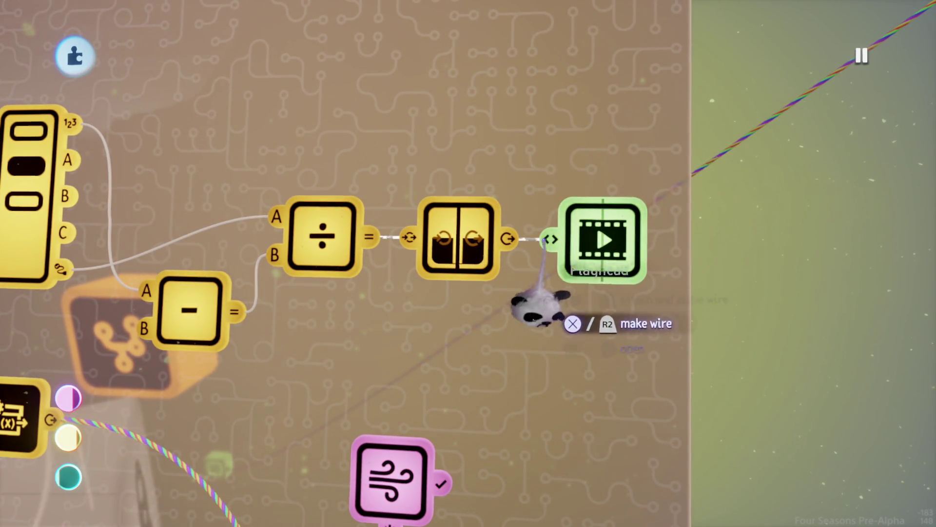
- Play-test the underwater swim, then return to editing and check the Force Applier's settings
{"action": "key", "text": "Escape"}
{"action": "left_click", "coordinate": [261, 369]}
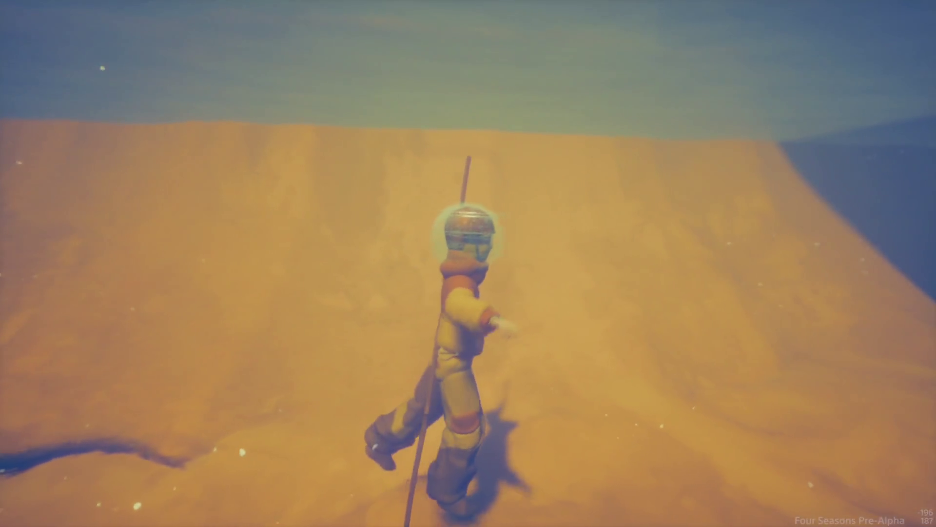
{"action": "key", "text": "Escape"}
{"action": "left_click", "coordinate": [230, 367]}
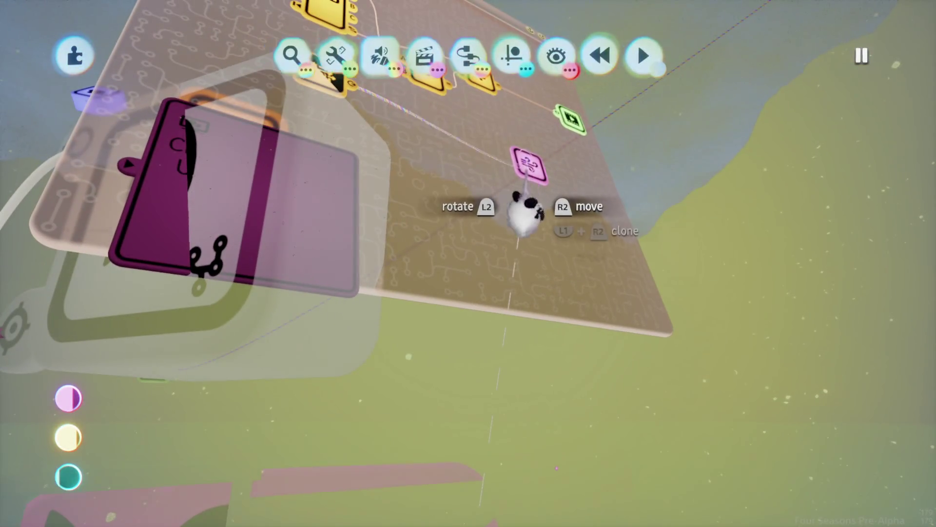
{"action": "left_click", "coordinate": [529, 161]}
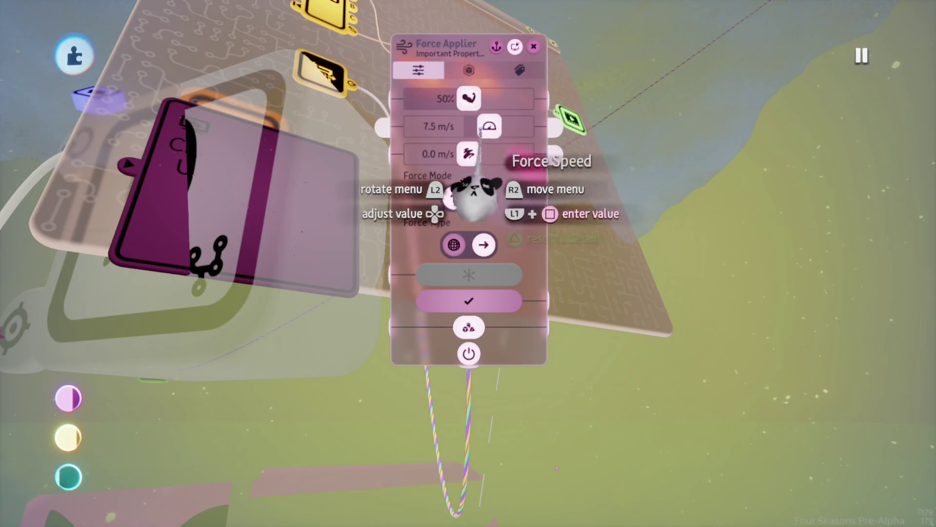
{"action": "key", "text": "Escape"}
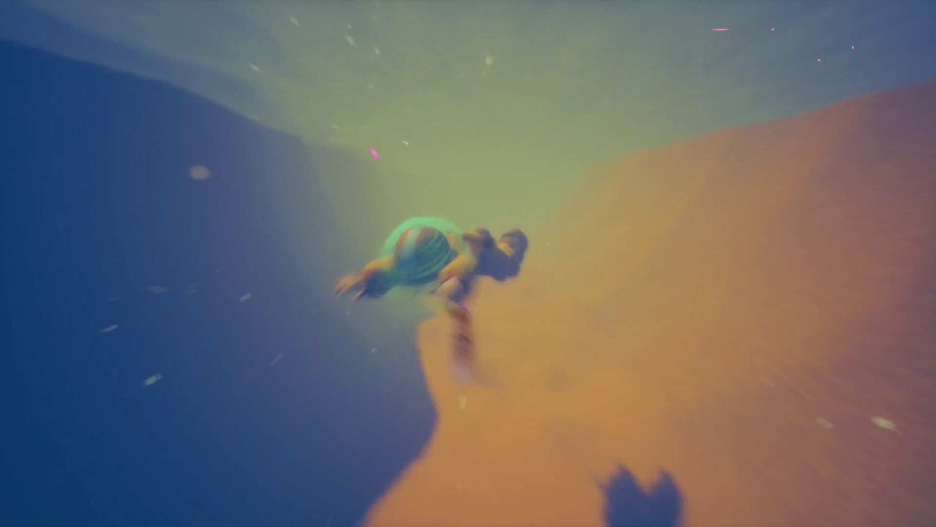
- Lower the Force Applier's Force Speed from 7.5 m/s to 2 m/s
{"action": "key", "text": "Escape"}
{"action": "left_click", "coordinate": [229, 371]}
{"action": "left_click", "coordinate": [454, 190]}
{"action": "type", "text": "2"}
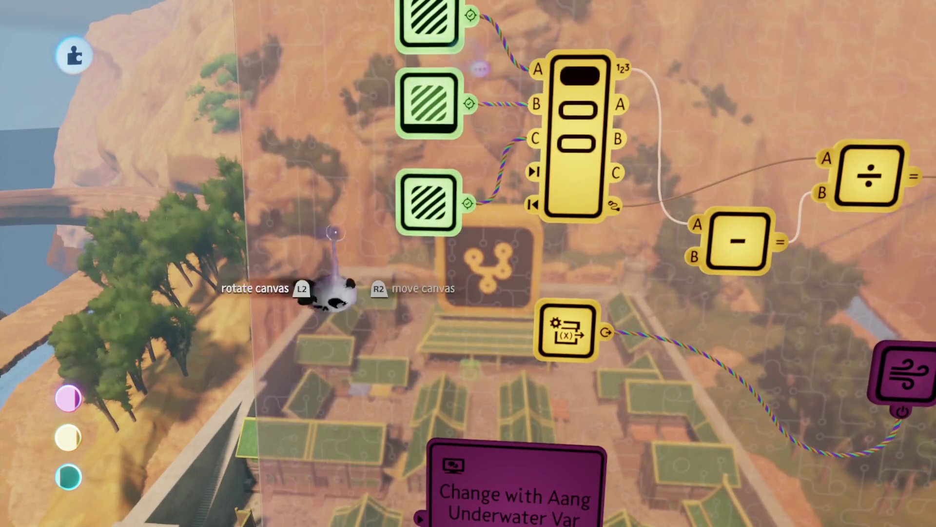
- Clone a fourth trigger zone below the others and reposition the lowest one
{"action": "mouse_move", "coordinate": [433, 152]}
{"action": "left_mouse_down"}
{"action": "mouse_move", "coordinate": [429, 215]}
{"action": "mouse_move", "coordinate": [439, 204]}
{"action": "left_mouse_up"}
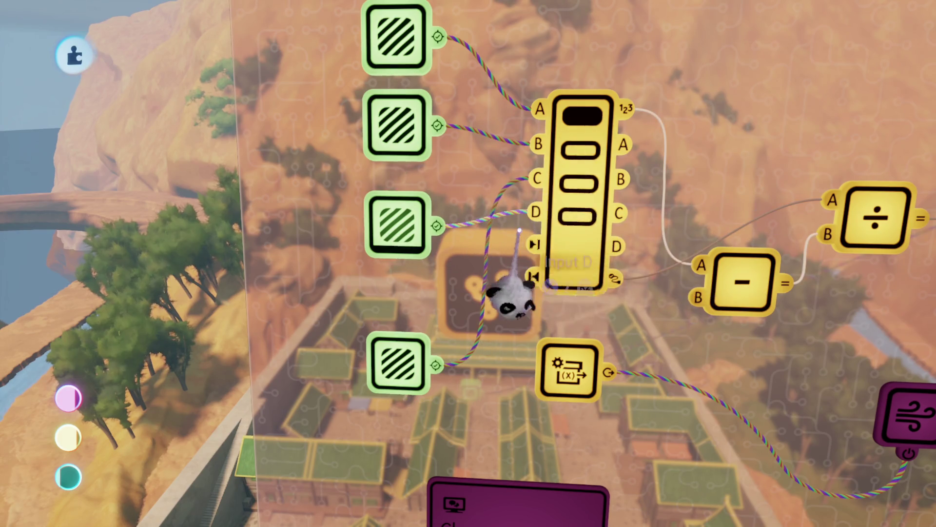
{"action": "left_click", "coordinate": [397, 229]}
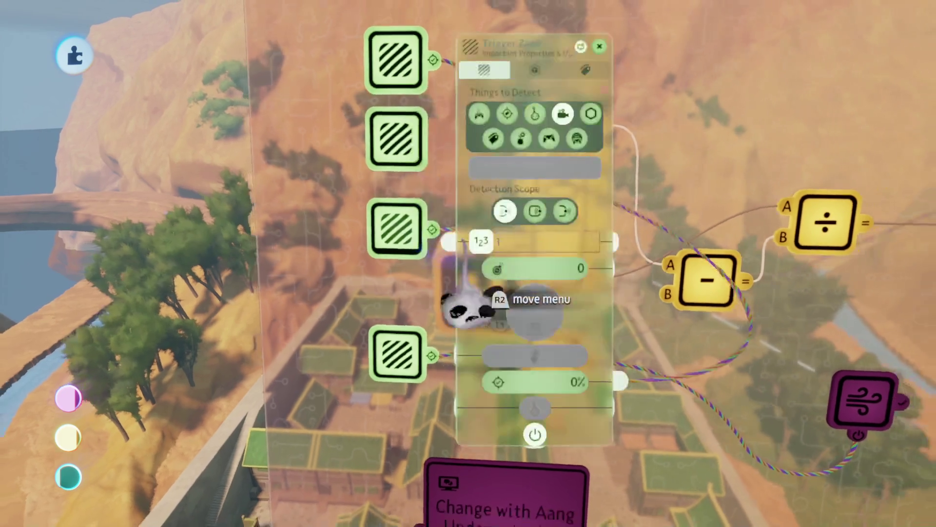
{"action": "key", "text": "Escape"}
{"action": "scroll", "coordinate": [702, 247], "scroll_direction": "up", "scroll_amount": 5}
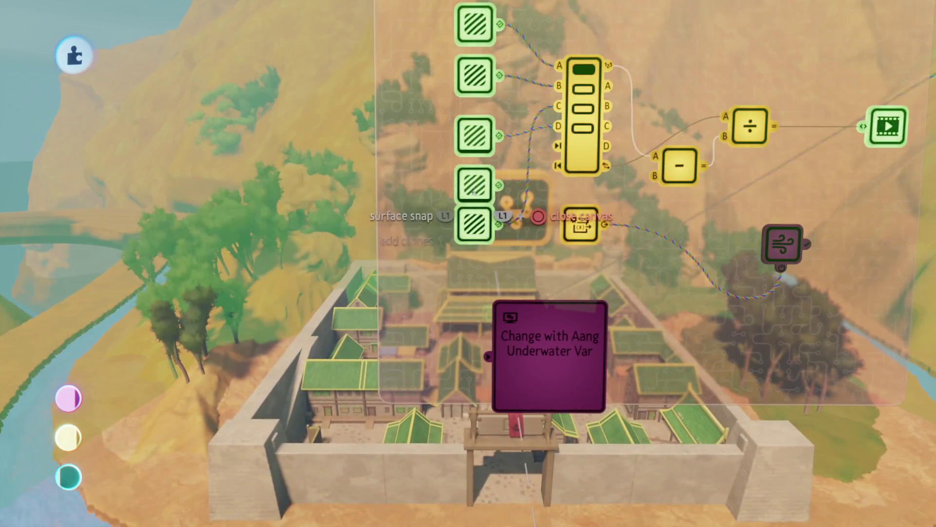
{"action": "left_click_drag", "start_coordinate": [520, 214], "coordinate": [527, 222]}
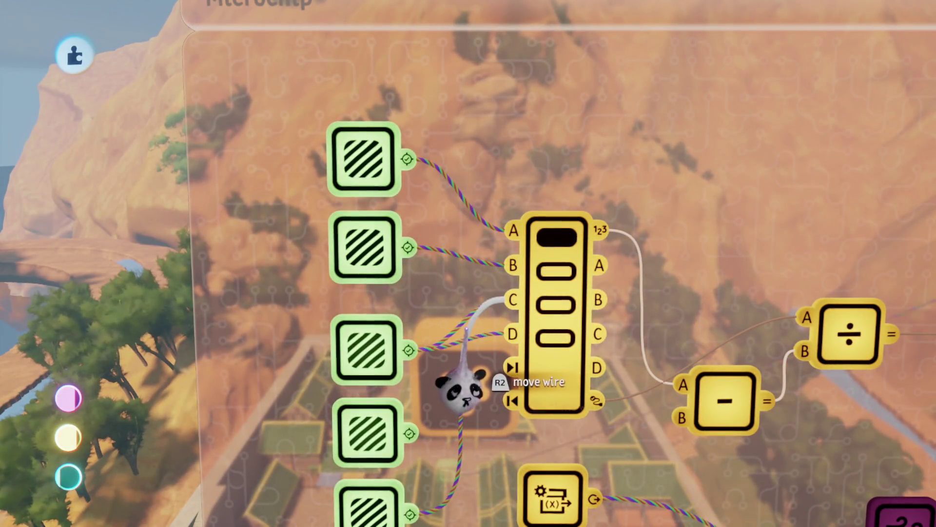
- Wire the fourth trigger zone's output into the Selector's new D input
{"action": "left_click_drag", "start_coordinate": [472, 363], "coordinate": [512, 333]}
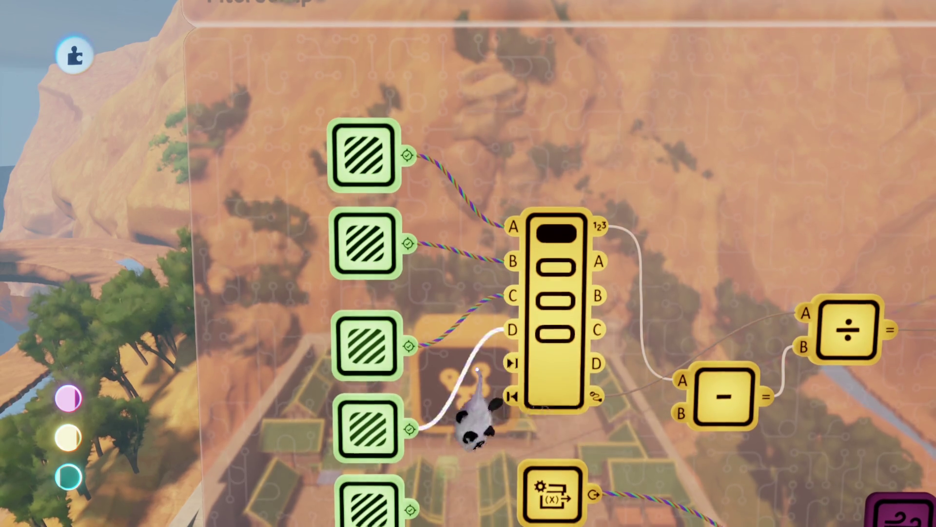
{"action": "left_click", "coordinate": [371, 490]}
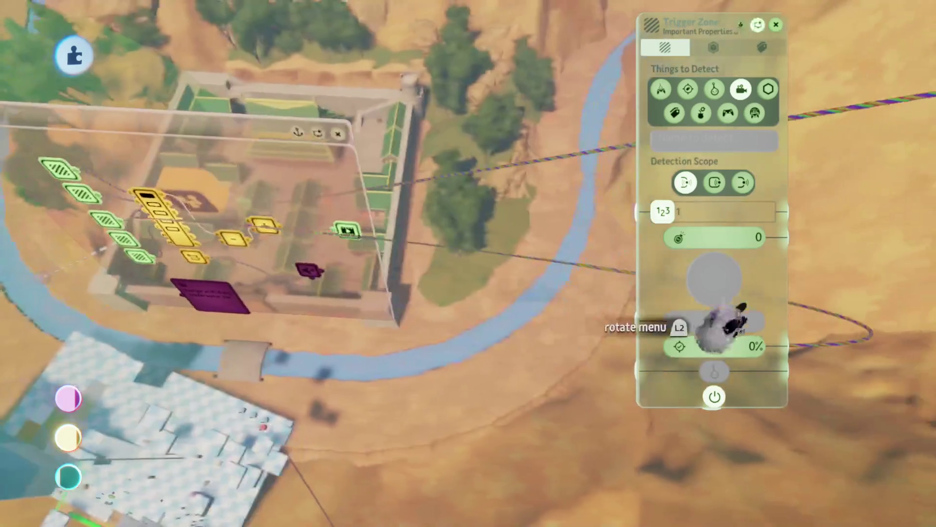
{"action": "key", "text": "Escape"}
{"action": "left_click", "coordinate": [385, 238]}
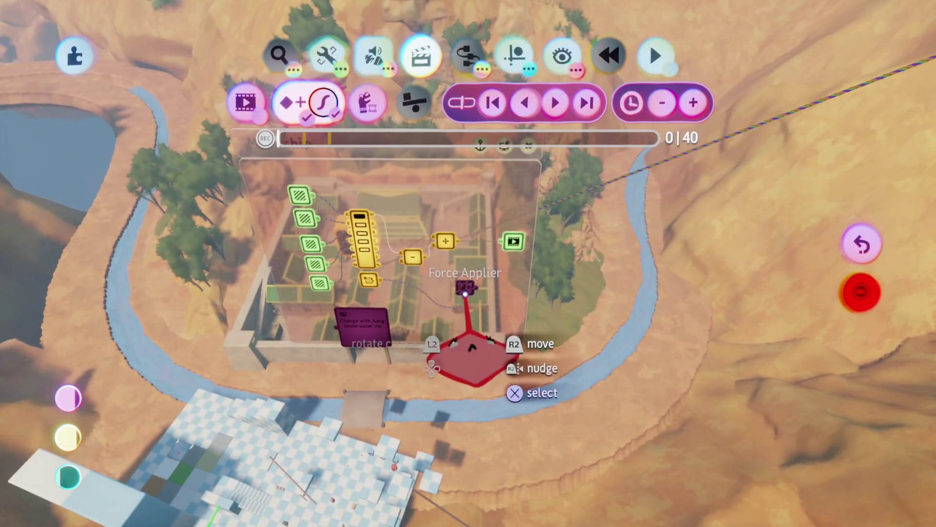
- Adjust the Force Applier's zone while the Action Recorder records, then switch to play mode
{"action": "left_click", "coordinate": [462, 292]}
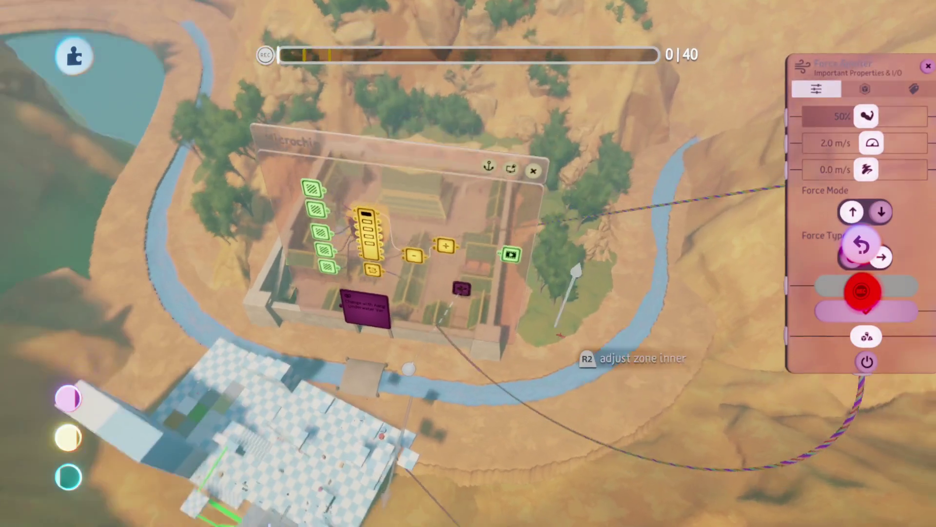
{"action": "mouse_move", "coordinate": [555, 377]}
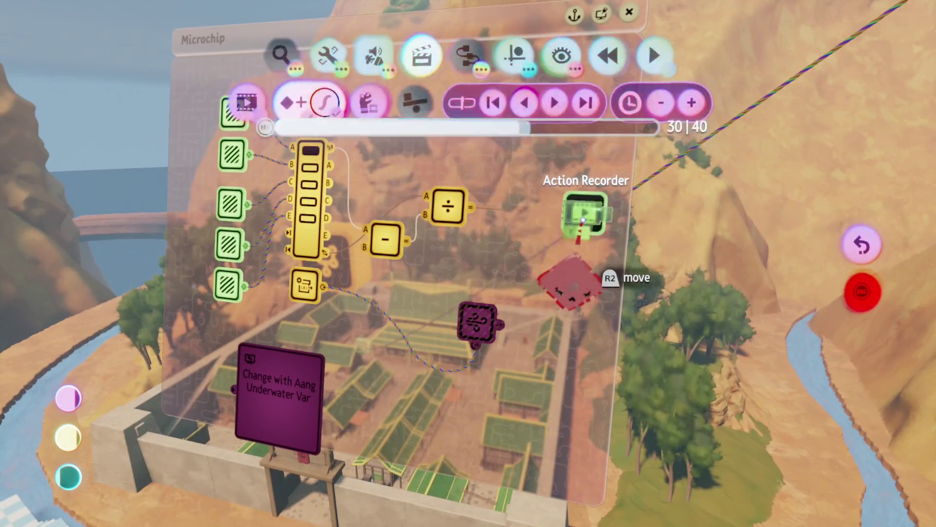
{"action": "key", "text": "Escape"}
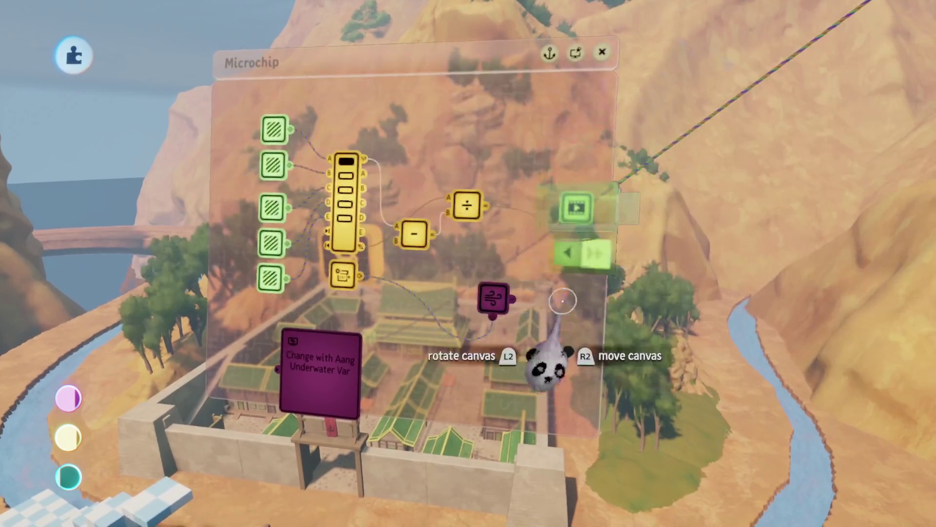
{"action": "key", "text": "Escape"}
{"action": "left_click", "coordinate": [261, 366]}
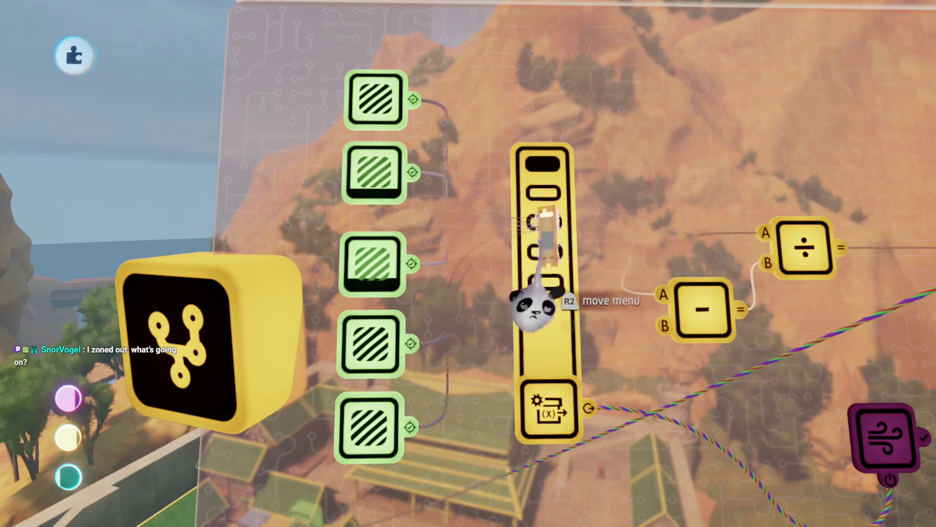
{"action": "left_click", "coordinate": [539, 313]}
{"action": "mouse_move", "coordinate": [365, 212]}
{"action": "left_mouse_down"}
{"action": "mouse_move", "coordinate": [439, 408]}
{"action": "mouse_move", "coordinate": [439, 502]}
{"action": "mouse_move", "coordinate": [344, 502]}
{"action": "mouse_move", "coordinate": [387, 296]}
{"action": "mouse_move", "coordinate": [449, 408]}
{"action": "mouse_move", "coordinate": [470, 501]}
{"action": "left_mouse_up"}
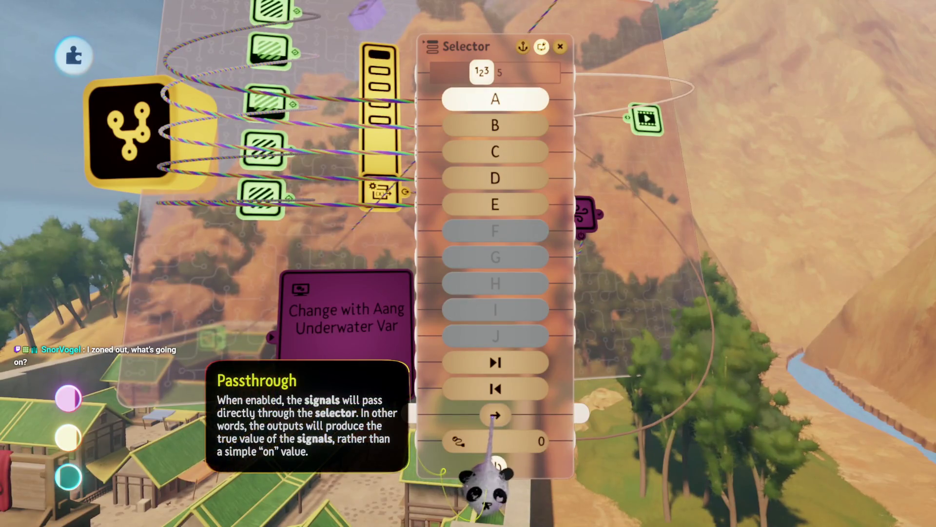
{"action": "key", "text": "Escape"}
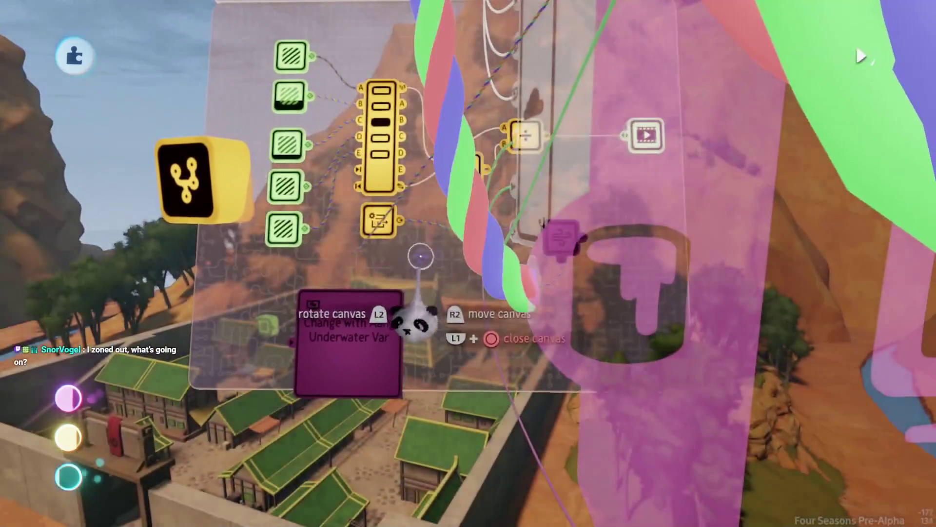
{"action": "mouse_move", "coordinate": [420, 256]}
{"action": "left_mouse_down"}
{"action": "mouse_move", "coordinate": [423, 268]}
{"action": "mouse_move", "coordinate": [292, 192]}
{"action": "left_mouse_up"}
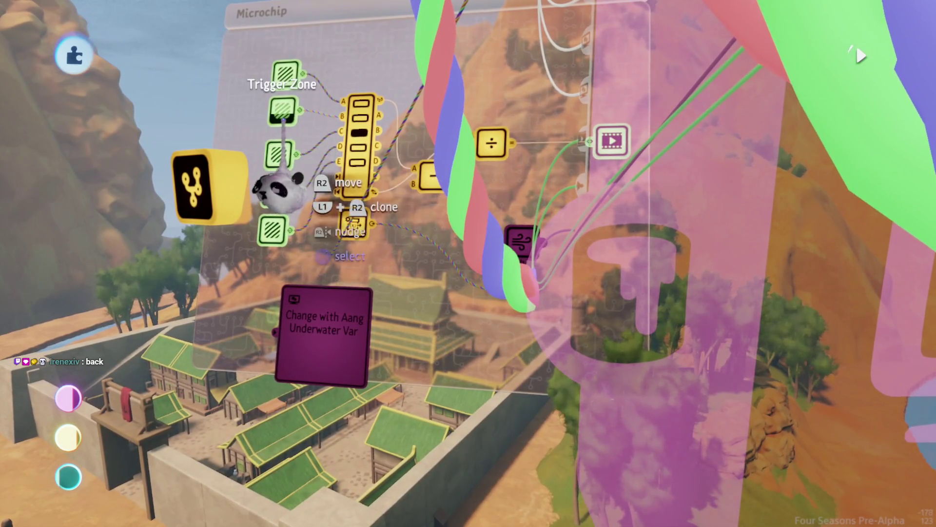
{"action": "mouse_move", "coordinate": [309, 209]}
{"action": "left_mouse_down"}
{"action": "mouse_move", "coordinate": [355, 219]}
{"action": "mouse_move", "coordinate": [344, 335]}
{"action": "mouse_move", "coordinate": [390, 359]}
{"action": "mouse_move", "coordinate": [385, 327]}
{"action": "mouse_move", "coordinate": [493, 370]}
{"action": "left_mouse_up"}
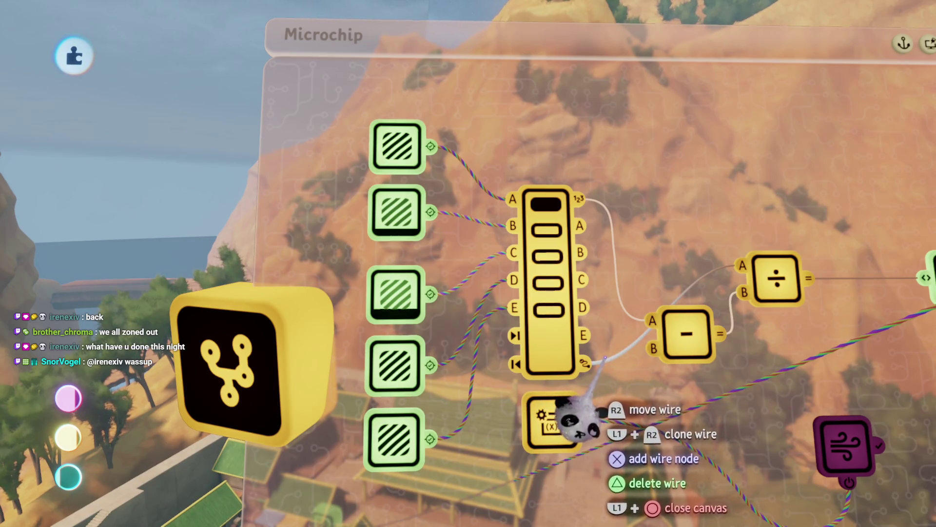
{"action": "scroll", "coordinate": [444, 351], "scroll_direction": "down", "scroll_amount": 10}
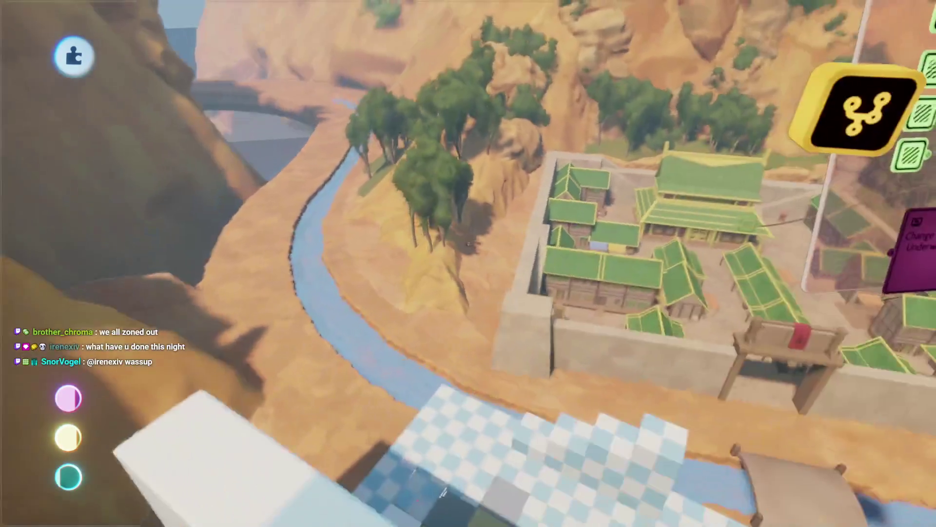
{"action": "mouse_move", "coordinate": [468, 243]}
{"action": "left_mouse_down"}
{"action": "mouse_move", "coordinate": [453, 313]}
{"action": "mouse_move", "coordinate": [477, 302]}
{"action": "mouse_move", "coordinate": [528, 146]}
{"action": "mouse_move", "coordinate": [497, 259]}
{"action": "mouse_move", "coordinate": [501, 324]}
{"action": "mouse_move", "coordinate": [460, 288]}
{"action": "mouse_move", "coordinate": [455, 378]}
{"action": "mouse_move", "coordinate": [454, 293]}
{"action": "mouse_move", "coordinate": [502, 163]}
{"action": "mouse_move", "coordinate": [455, 319]}
{"action": "mouse_move", "coordinate": [443, 268]}
{"action": "mouse_move", "coordinate": [477, 251]}
{"action": "mouse_move", "coordinate": [518, 292]}
{"action": "mouse_move", "coordinate": [449, 272]}
{"action": "mouse_move", "coordinate": [428, 282]}
{"action": "mouse_move", "coordinate": [415, 263]}
{"action": "mouse_move", "coordinate": [331, 213]}
{"action": "mouse_move", "coordinate": [467, 337]}
{"action": "left_mouse_up"}
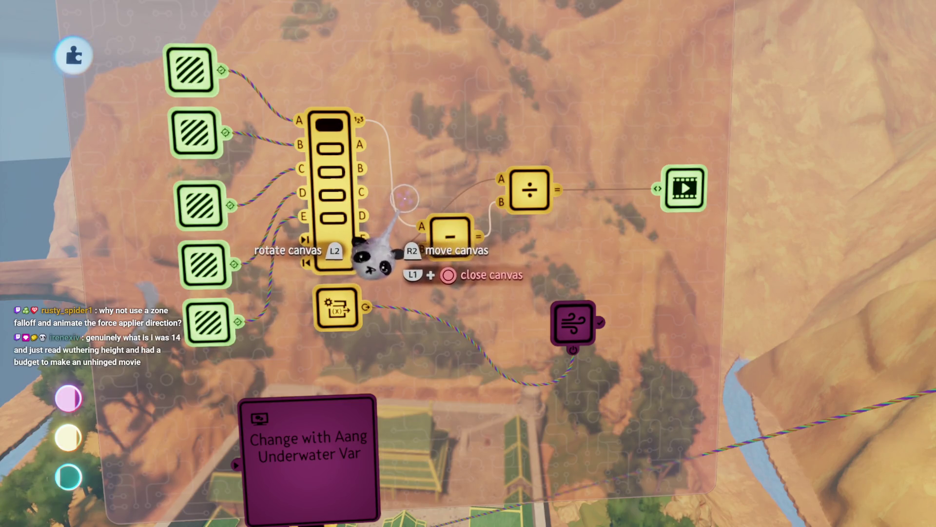
- Delete four trigger zones and the selector node, leaving one trigger zone
{"action": "key", "text": "Escape"}
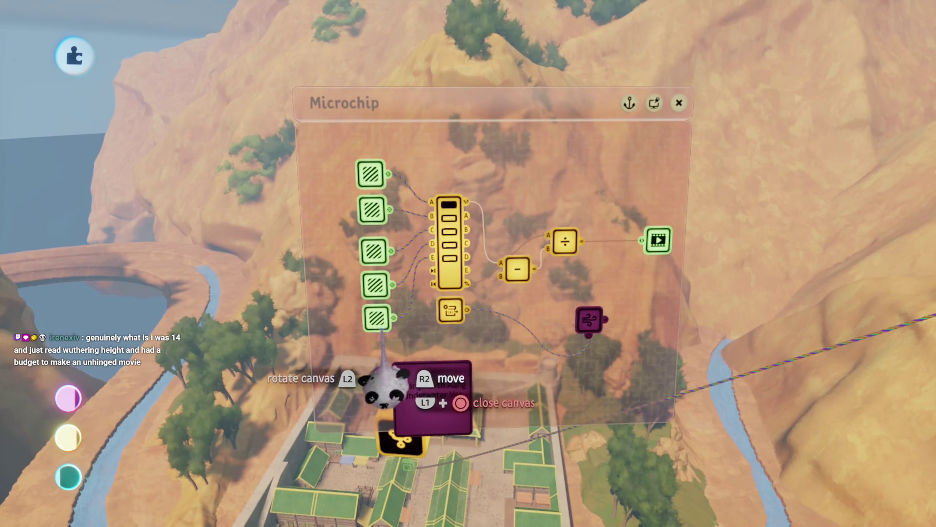
{"action": "key", "text": "Delete"}
{"action": "key", "text": "Delete"}
{"action": "key", "text": "Delete"}
{"action": "key", "text": "Delete"}
{"action": "key", "text": "Delete"}
{"action": "key", "text": "Delete"}
{"action": "key", "text": "Delete"}
{"action": "left_click", "coordinate": [483, 270]}
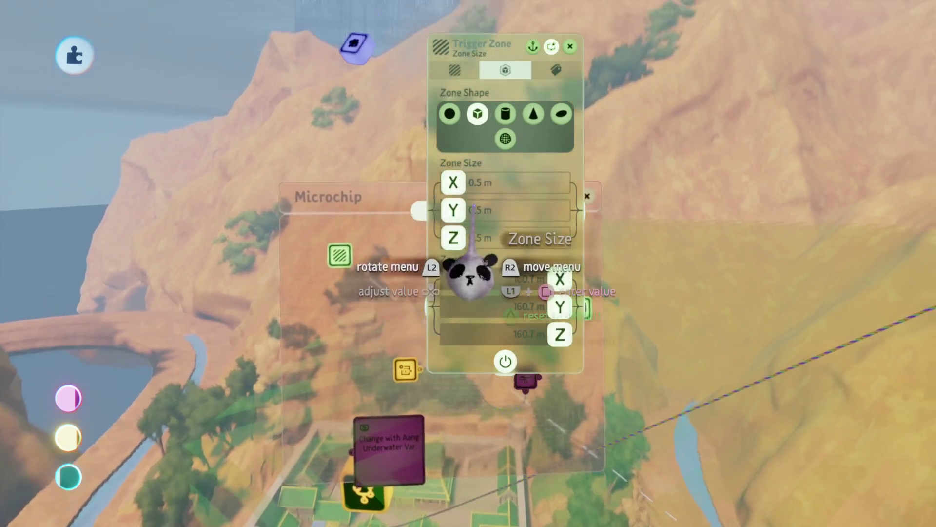
- Size the trigger zone to 52.7 × 105.3 × 227.0 m and widen its X falloff to about 391 m
{"action": "key", "text": "Delete"}
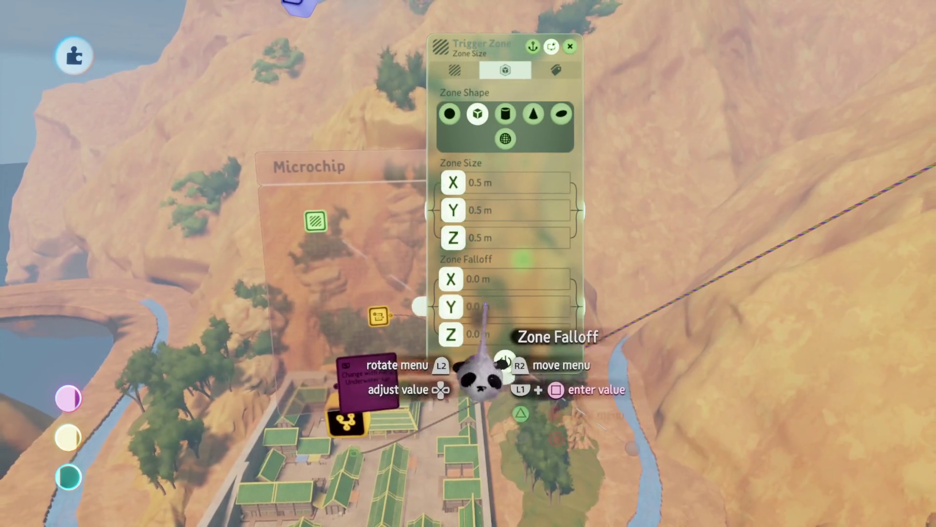
{"action": "key", "text": "Delete"}
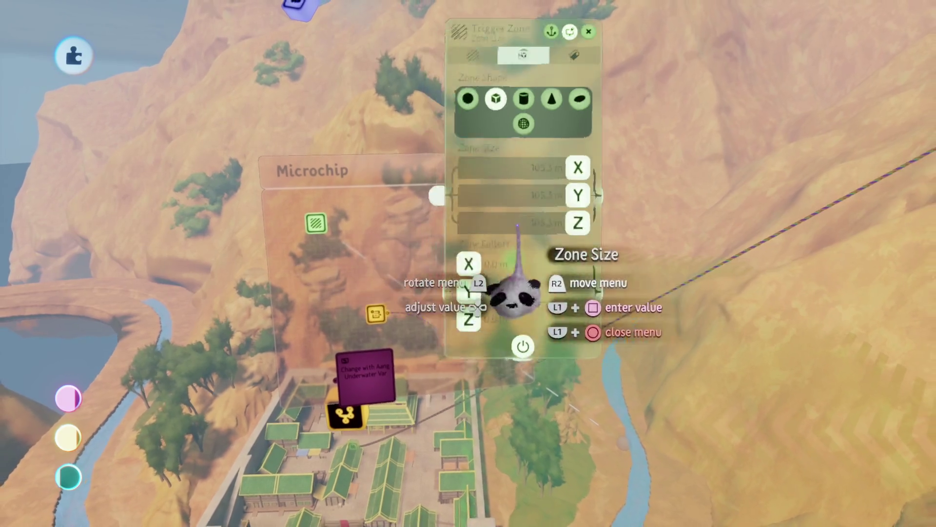
{"action": "mouse_move", "coordinate": [421, 292]}
{"action": "left_mouse_down"}
{"action": "mouse_move", "coordinate": [459, 335]}
{"action": "mouse_move", "coordinate": [456, 297]}
{"action": "mouse_move", "coordinate": [522, 271]}
{"action": "mouse_move", "coordinate": [522, 303]}
{"action": "mouse_move", "coordinate": [505, 286]}
{"action": "mouse_move", "coordinate": [498, 310]}
{"action": "mouse_move", "coordinate": [491, 274]}
{"action": "left_mouse_up"}
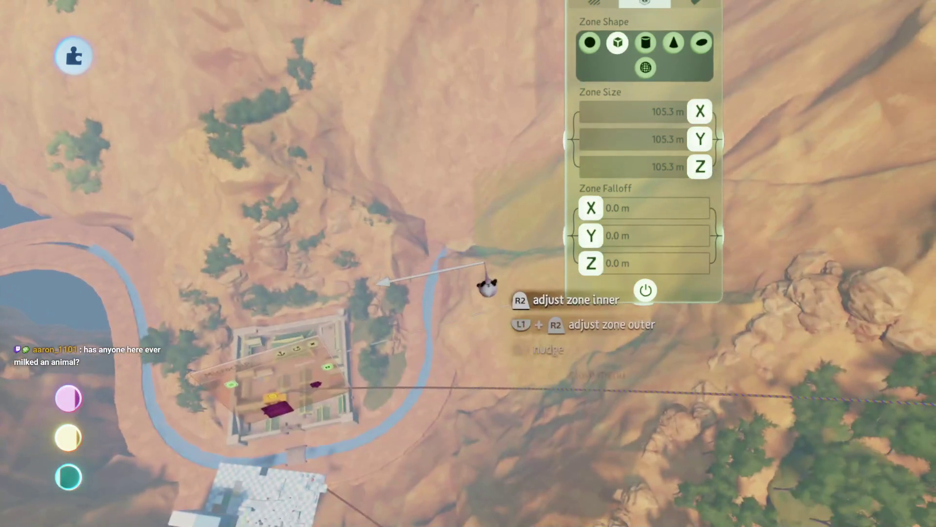
{"action": "mouse_move", "coordinate": [561, 246]}
{"action": "left_mouse_down"}
{"action": "mouse_move", "coordinate": [518, 277]}
{"action": "mouse_move", "coordinate": [502, 262]}
{"action": "mouse_move", "coordinate": [564, 251]}
{"action": "left_mouse_up"}
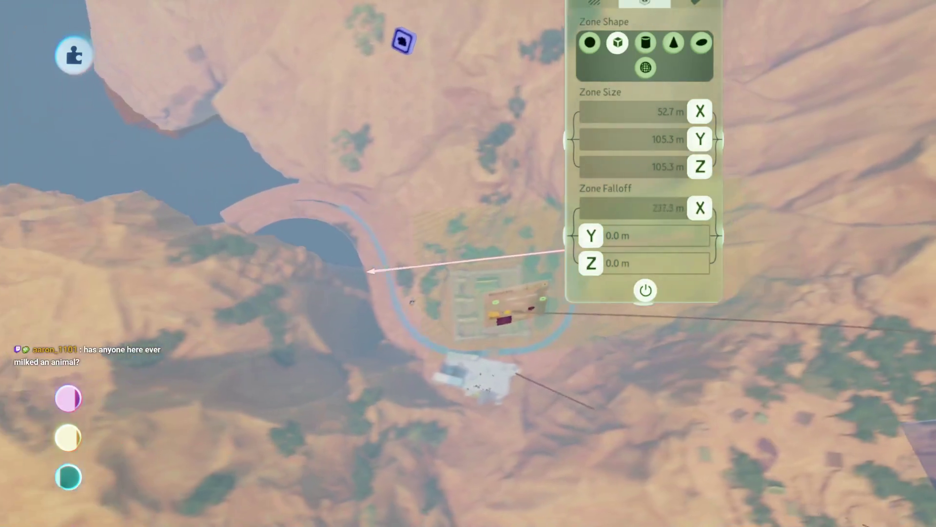
{"action": "left_click_drag", "start_coordinate": [371, 270], "coordinate": [324, 271]}
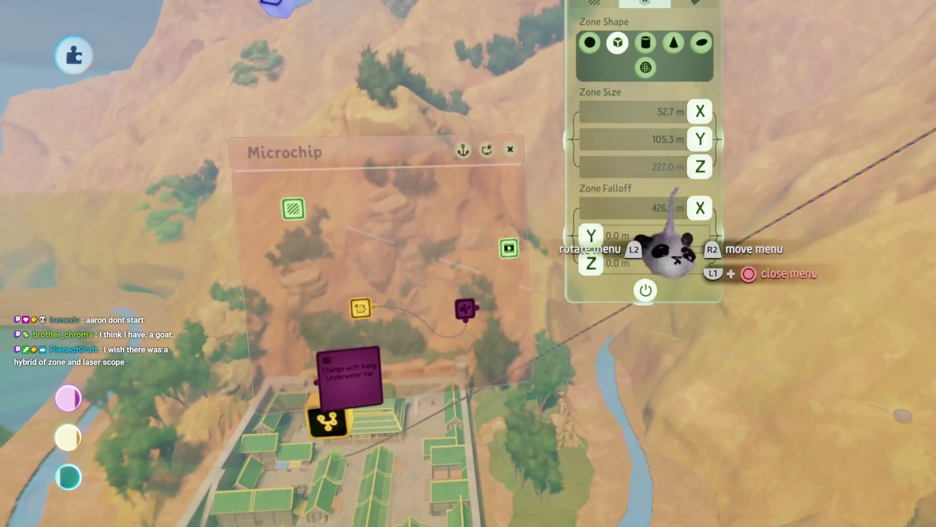
{"action": "key", "text": "Escape"}
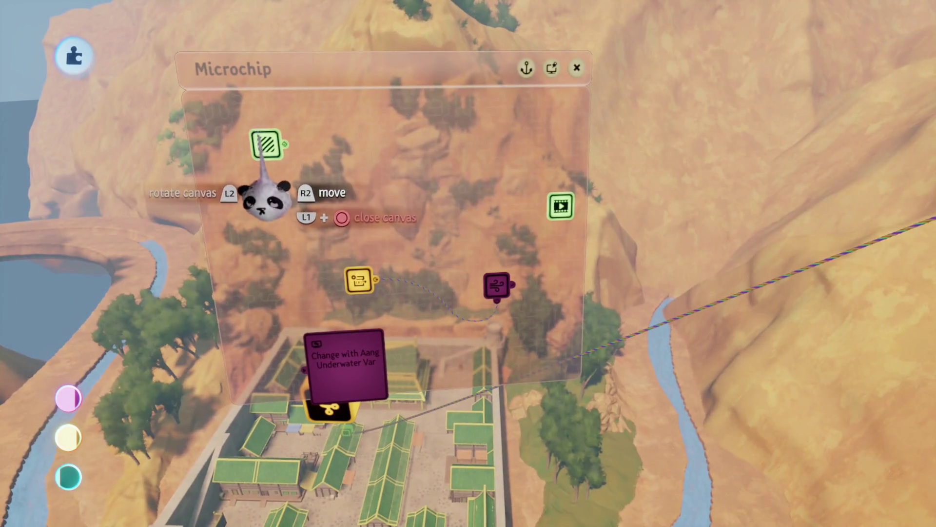
- Rotate the trigger zone to about 178° so it sweeps across the river
{"action": "scroll", "coordinate": [268, 207], "scroll_direction": "down", "scroll_amount": 10}
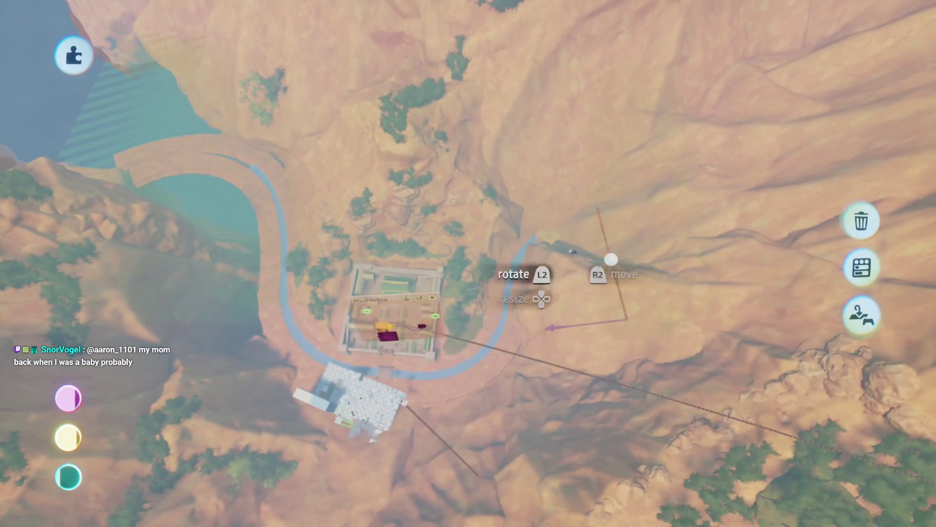
{"action": "mouse_move", "coordinate": [610, 257]}
{"action": "left_mouse_down"}
{"action": "mouse_move", "coordinate": [412, 190]}
{"action": "mouse_move", "coordinate": [419, 199]}
{"action": "left_mouse_up"}
{"action": "mouse_move", "coordinate": [296, 168]}
{"action": "left_mouse_down"}
{"action": "mouse_move", "coordinate": [297, 154]}
{"action": "mouse_move", "coordinate": [230, 193]}
{"action": "left_mouse_up"}
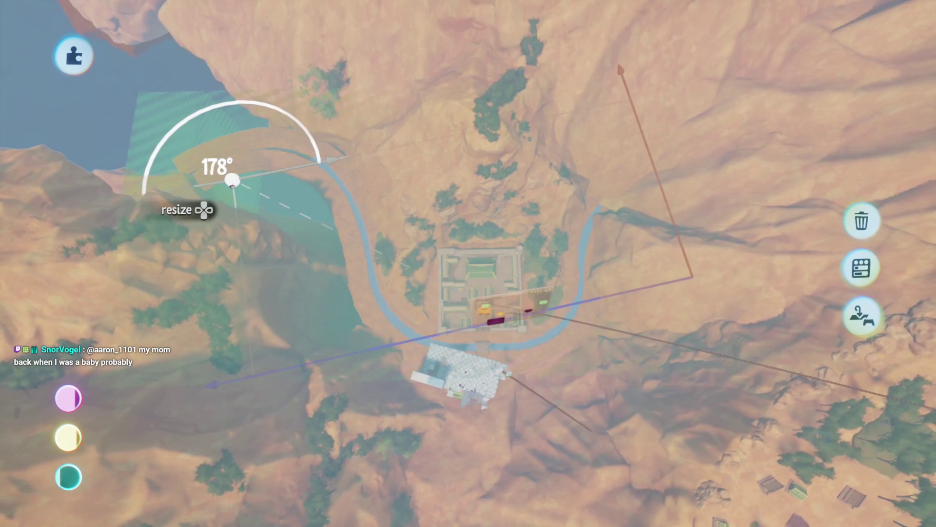
{"action": "left_click_drag", "start_coordinate": [232, 181], "coordinate": [461, 239]}
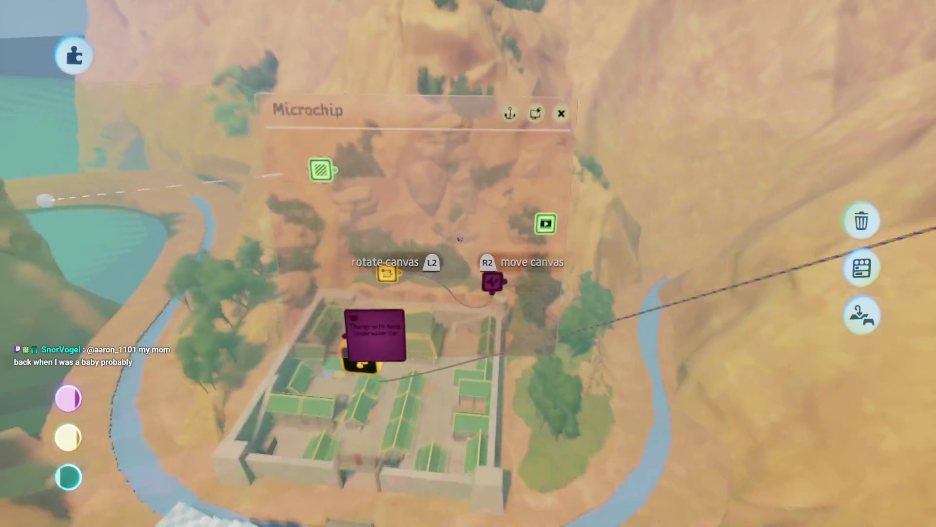
- Play-test Aang running off the ledge and diving into the river to go underwater
{"action": "mouse_move", "coordinate": [548, 297]}
{"action": "left_mouse_down"}
{"action": "mouse_move", "coordinate": [555, 292]}
{"action": "mouse_move", "coordinate": [365, 341]}
{"action": "left_mouse_up"}
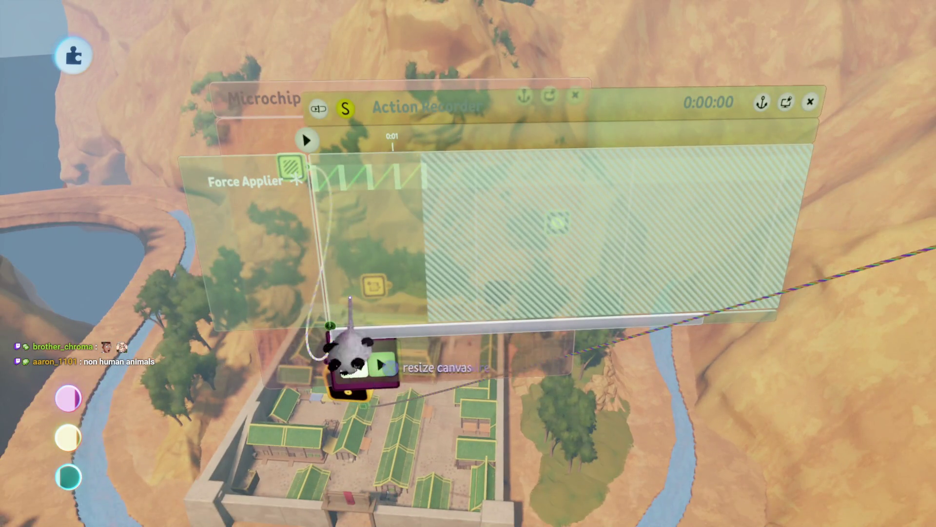
{"action": "key", "text": "Escape"}
{"action": "key", "text": "Escape"}
{"action": "key", "text": "Escape"}
{"action": "left_click", "coordinate": [261, 370]}
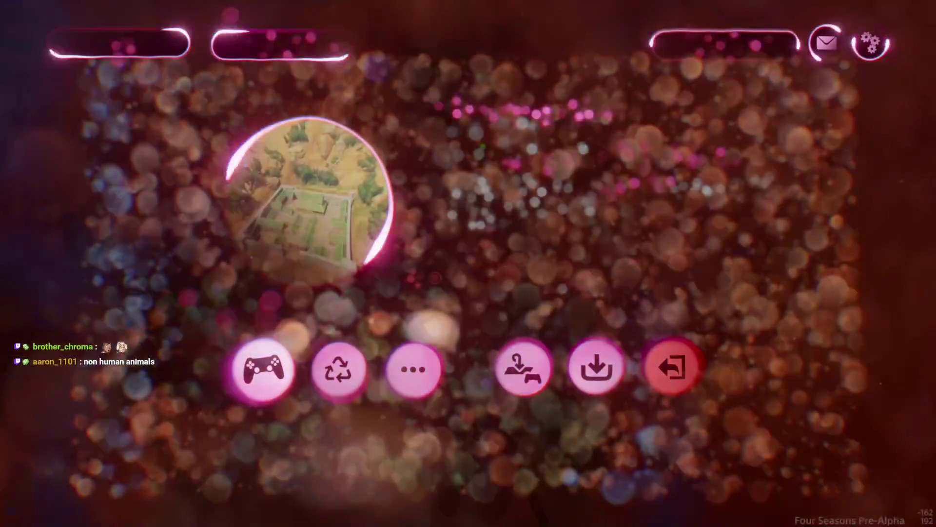
{"action": "key", "text": "space"}
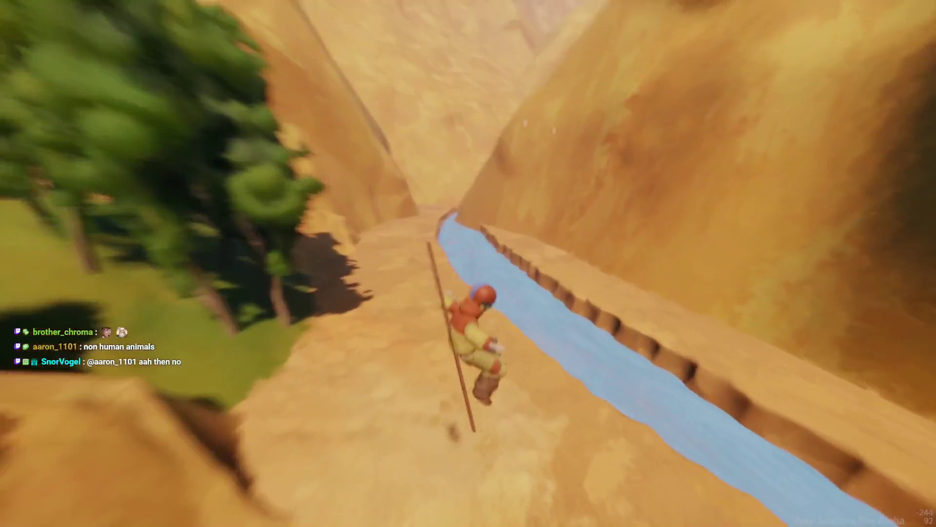
{"action": "key", "text": "space"}
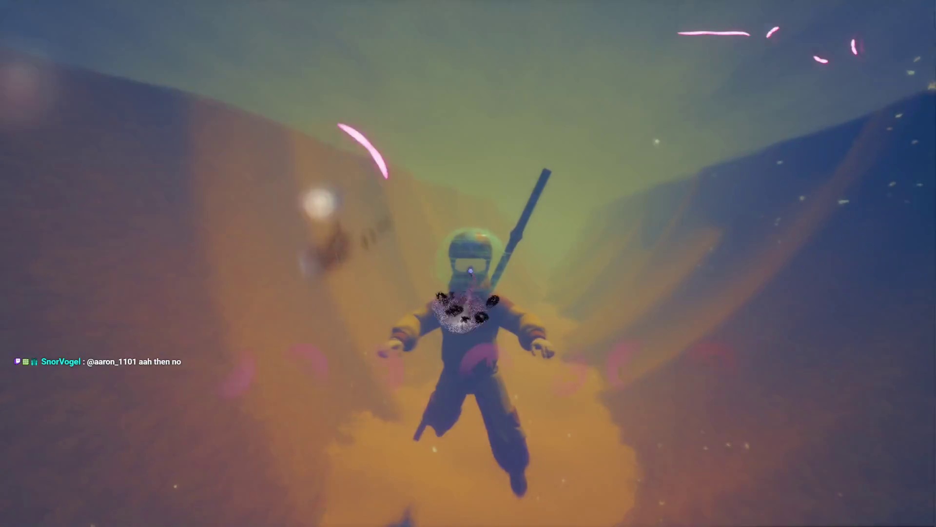
- Return to edit mode, check the Force Applier's settings, then resume the underwater play-test
{"action": "key", "text": "Escape"}
{"action": "left_click", "coordinate": [226, 366]}
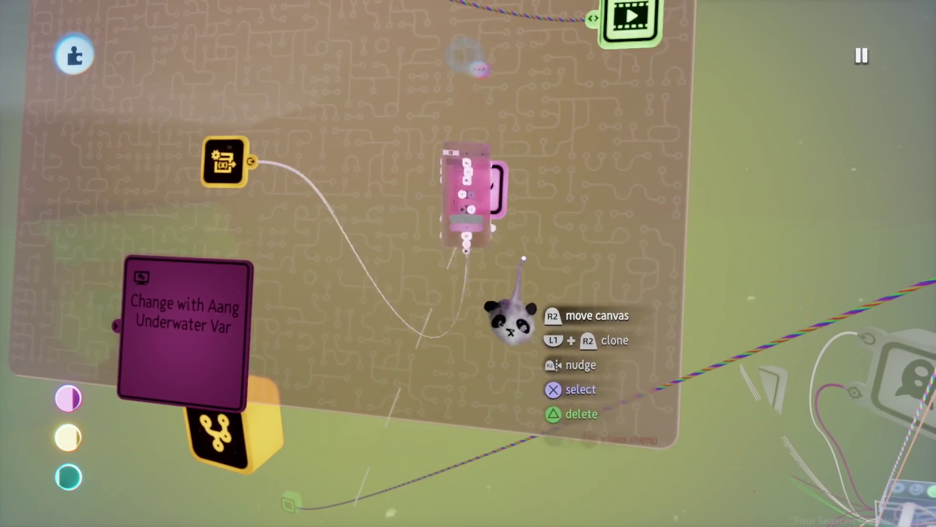
{"action": "left_click", "coordinate": [507, 315]}
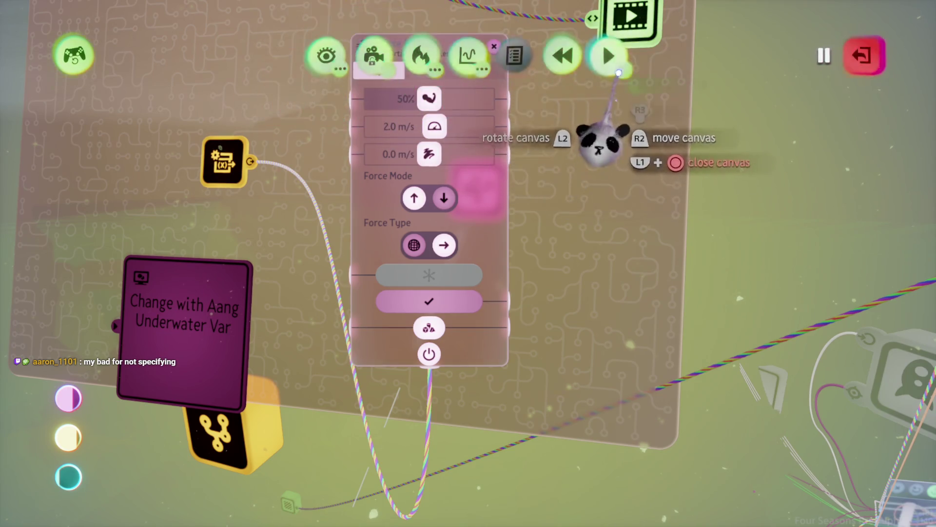
{"action": "key", "text": "Escape"}
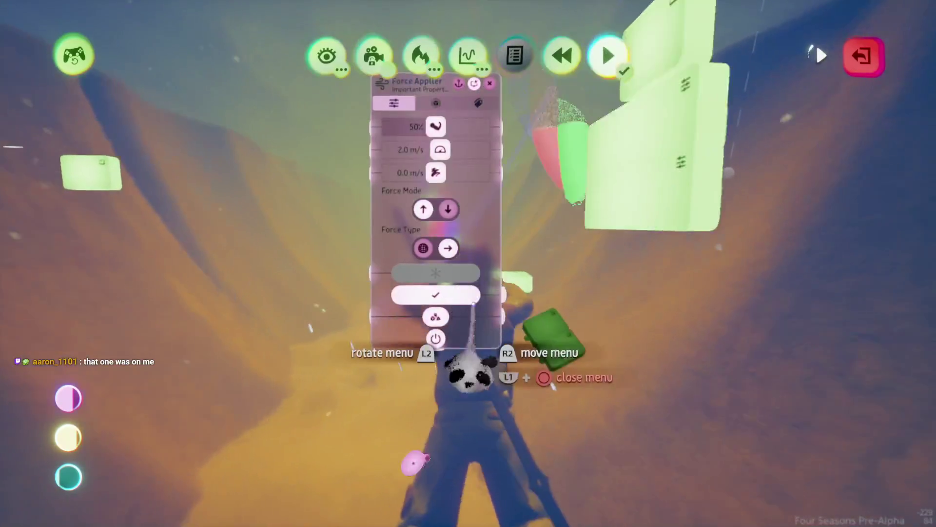
{"action": "key", "text": "Escape"}
{"action": "left_click", "coordinate": [261, 373]}
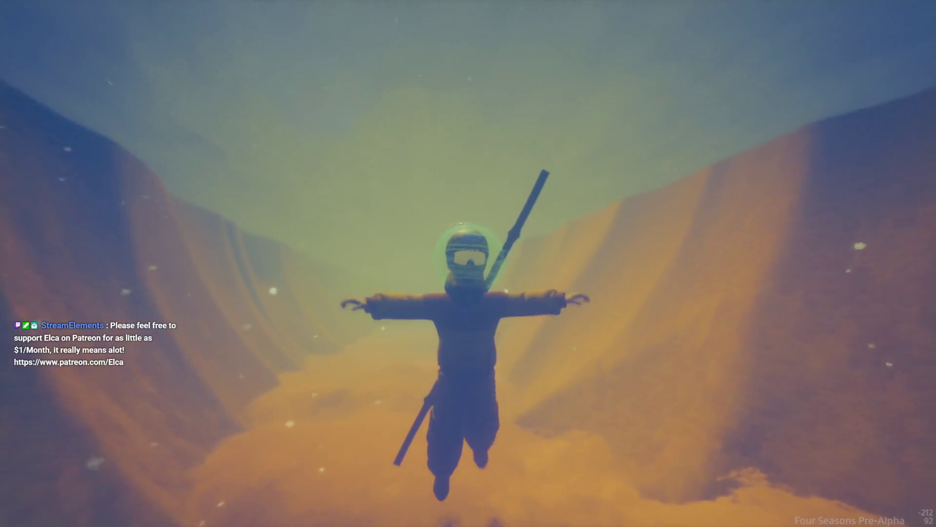
- Pause the underwater test, go back to edit mode and reopen the Force Applier's 2.0 m/s settings
{"action": "key", "text": "Escape"}
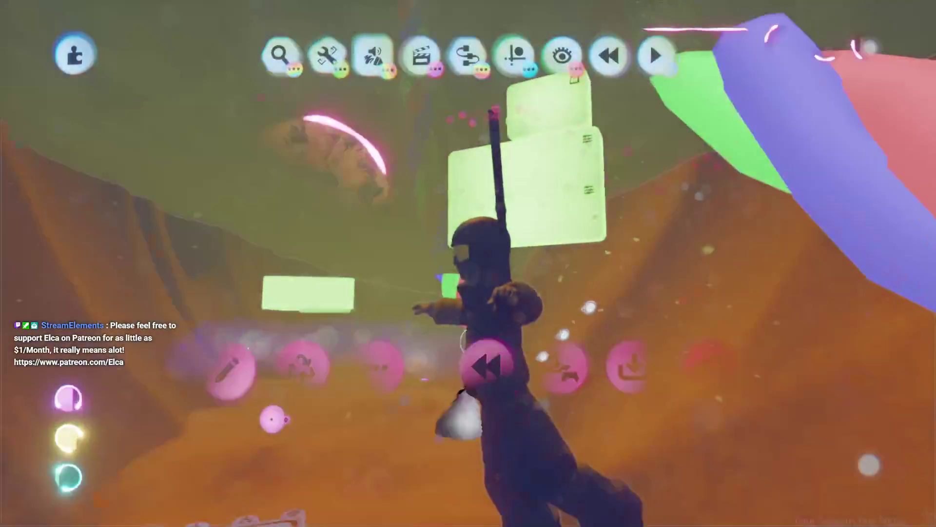
{"action": "left_click", "coordinate": [460, 350]}
{"action": "left_click", "coordinate": [554, 271]}
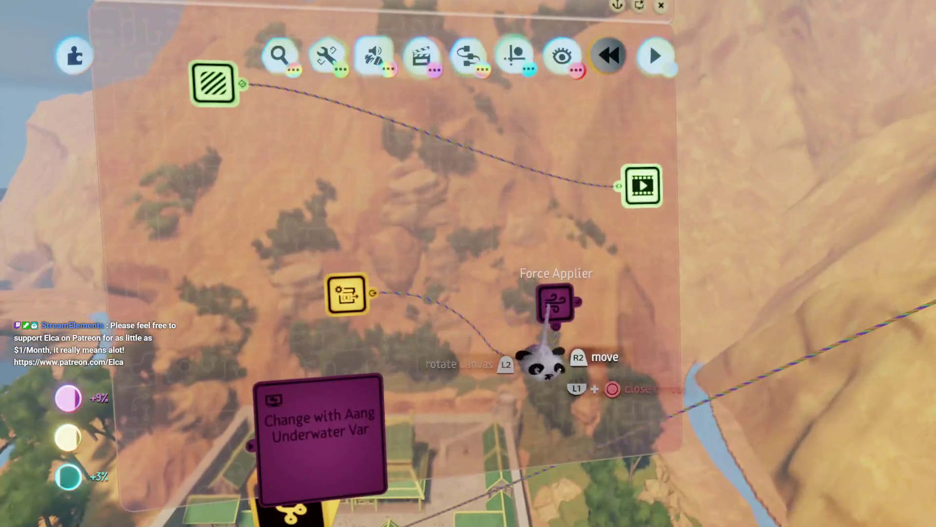
{"action": "left_click", "coordinate": [542, 354]}
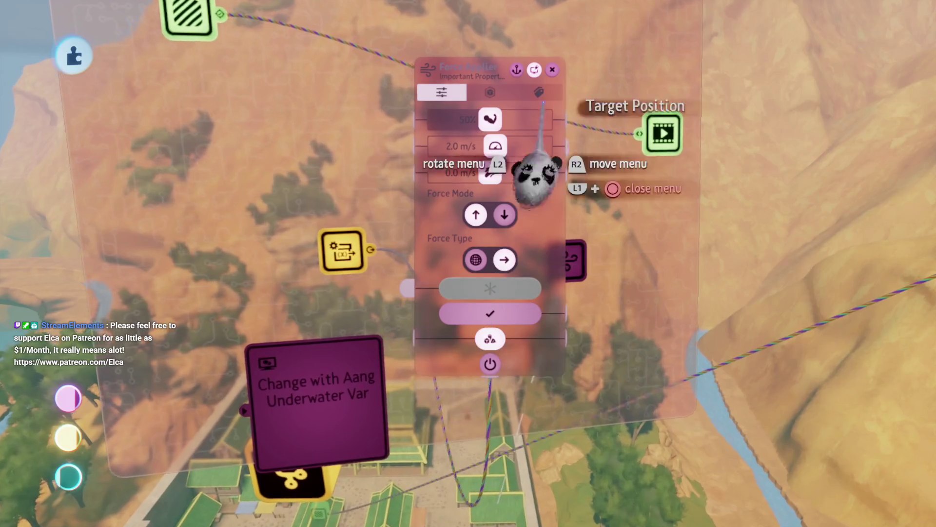
- Review the Force Applier's setting pages and make its force radiate in all directions
{"action": "left_click", "coordinate": [490, 92]}
{"action": "left_click", "coordinate": [538, 92]}
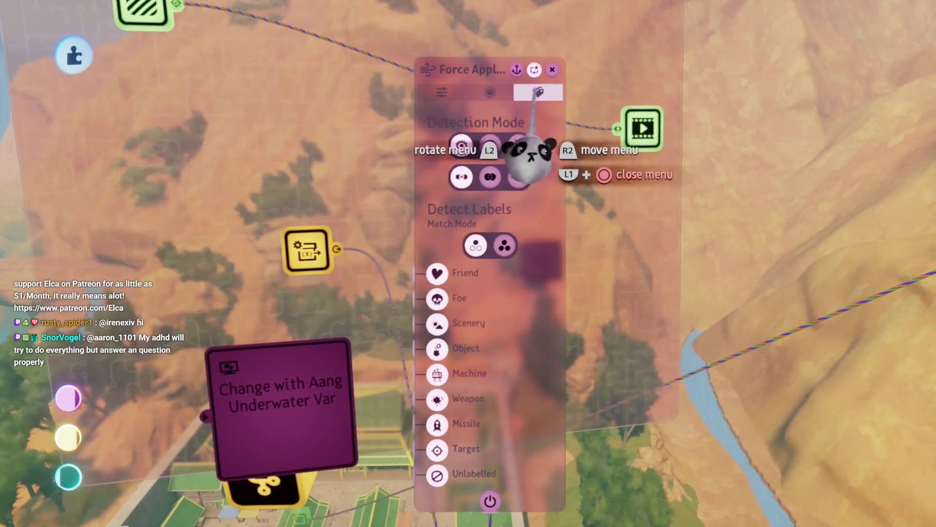
{"action": "left_click", "coordinate": [442, 93]}
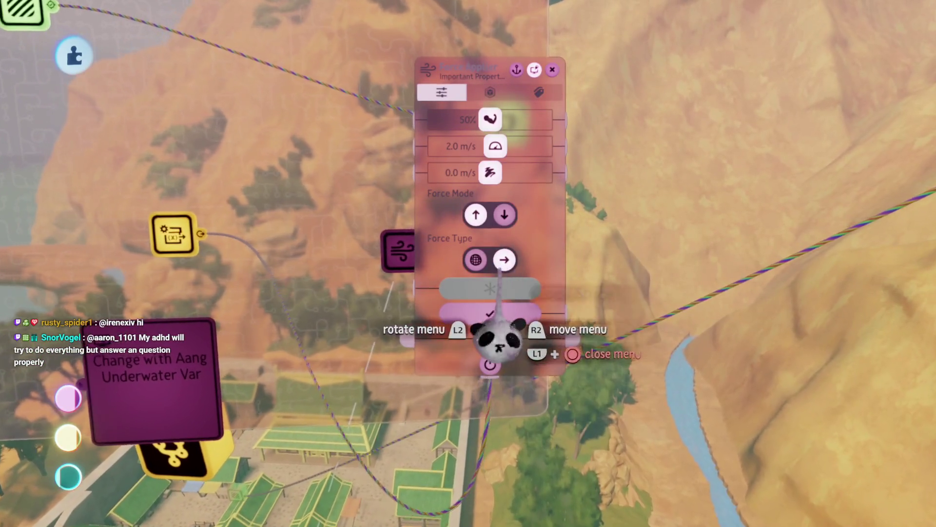
{"action": "mouse_move", "coordinate": [476, 259]}
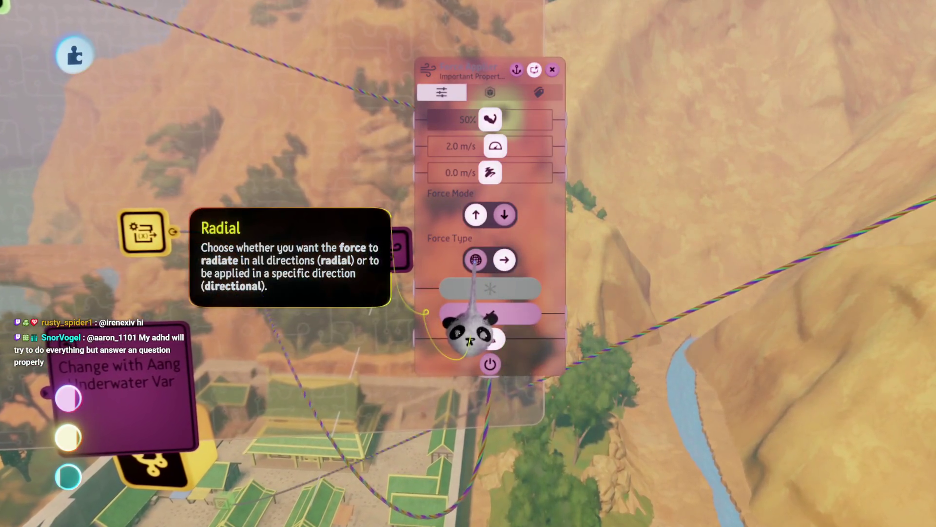
{"action": "left_click", "coordinate": [475, 259]}
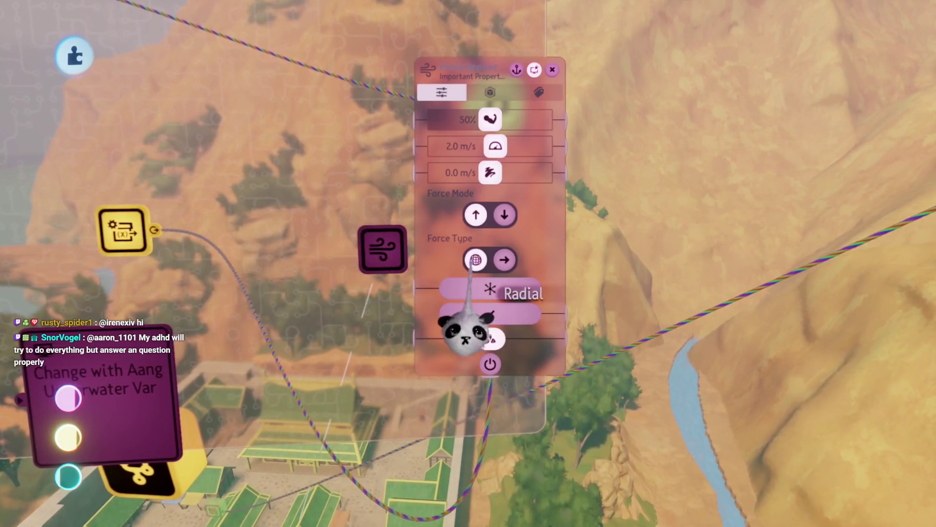
{"action": "mouse_move", "coordinate": [456, 367]}
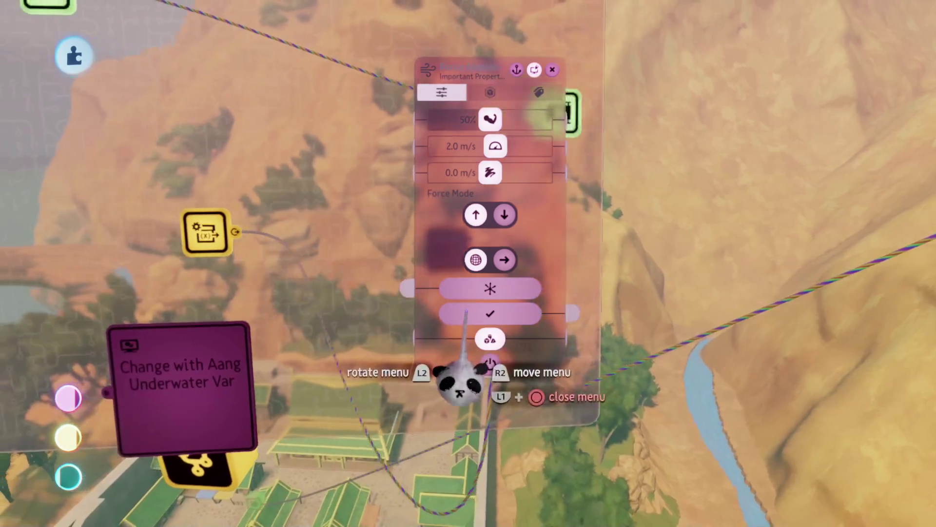
{"action": "key", "text": "Escape"}
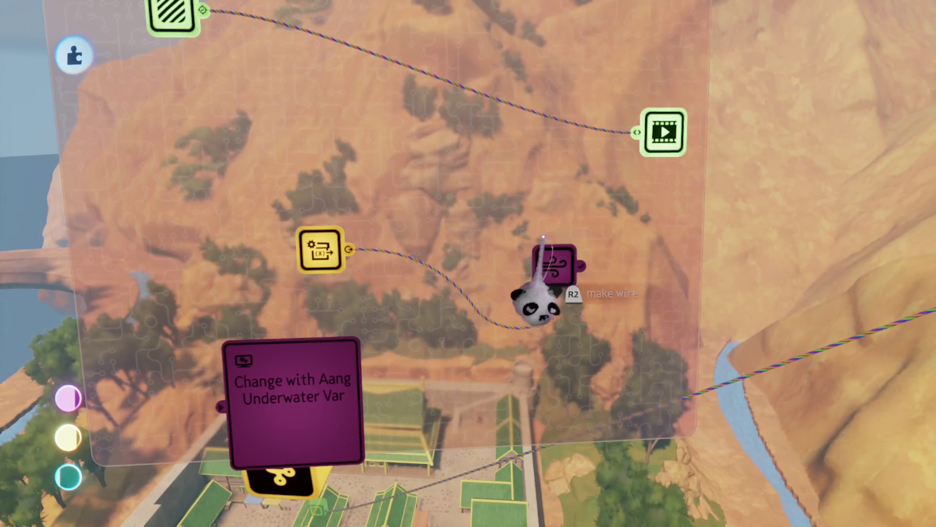
- Plug the wire into the Force Applier's input and move the Trigger Zone node closer to the others
{"action": "left_click", "coordinate": [558, 252]}
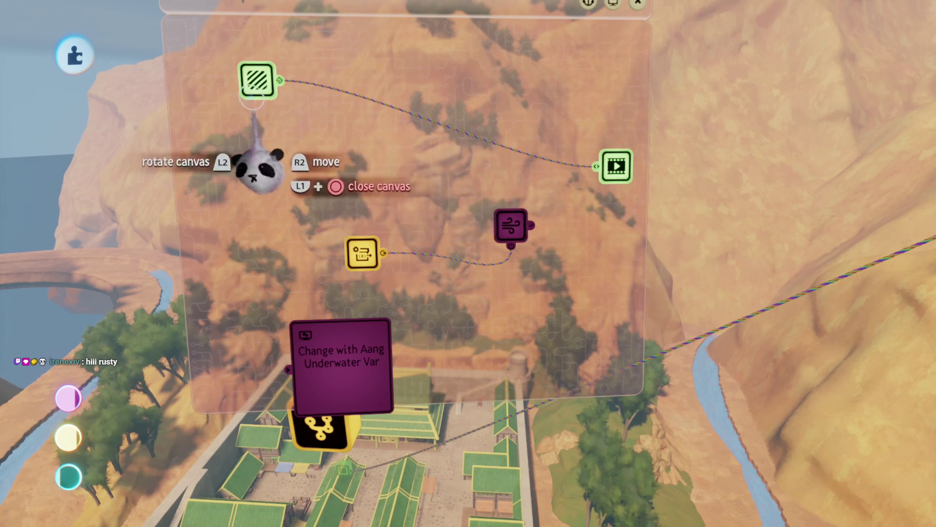
{"action": "left_click_drag", "start_coordinate": [253, 102], "coordinate": [319, 176]}
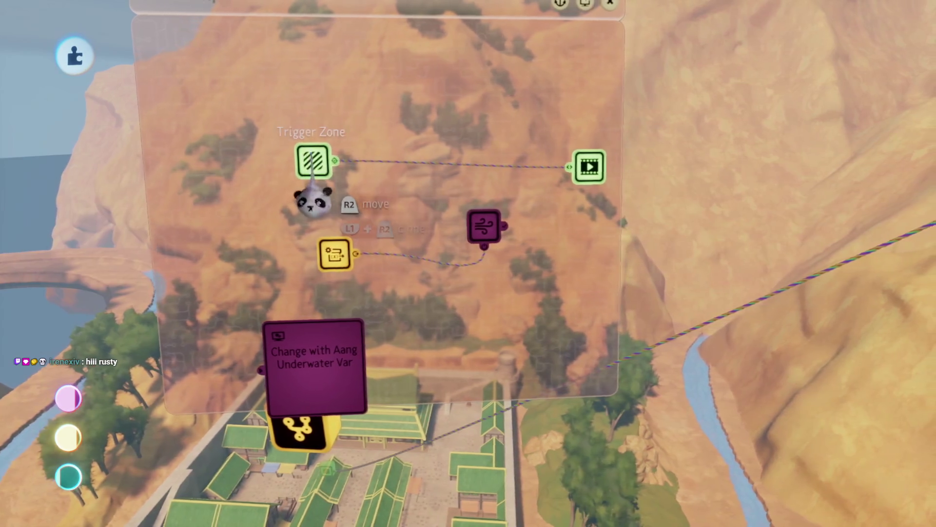
{"action": "key", "text": "Escape"}
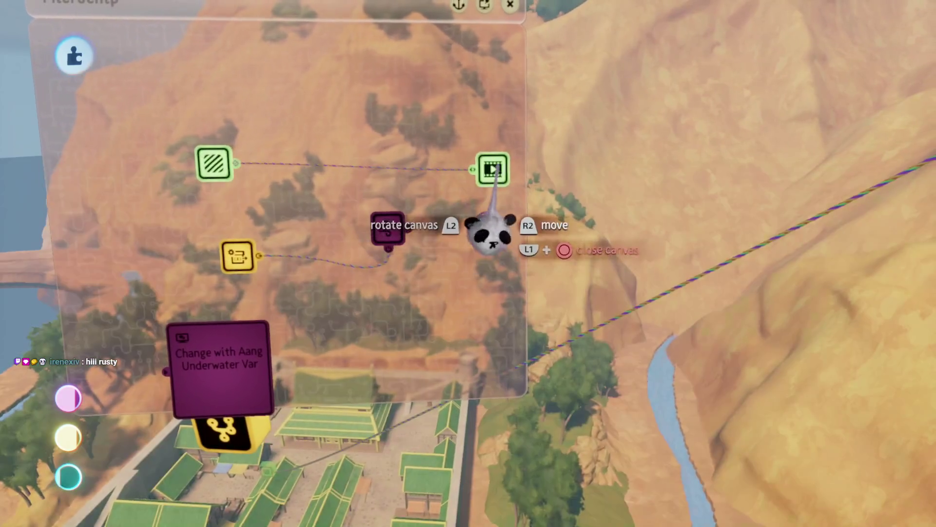
- Inspect the Action Recorder's timeline editor, then put it away
{"action": "left_click", "coordinate": [492, 168]}
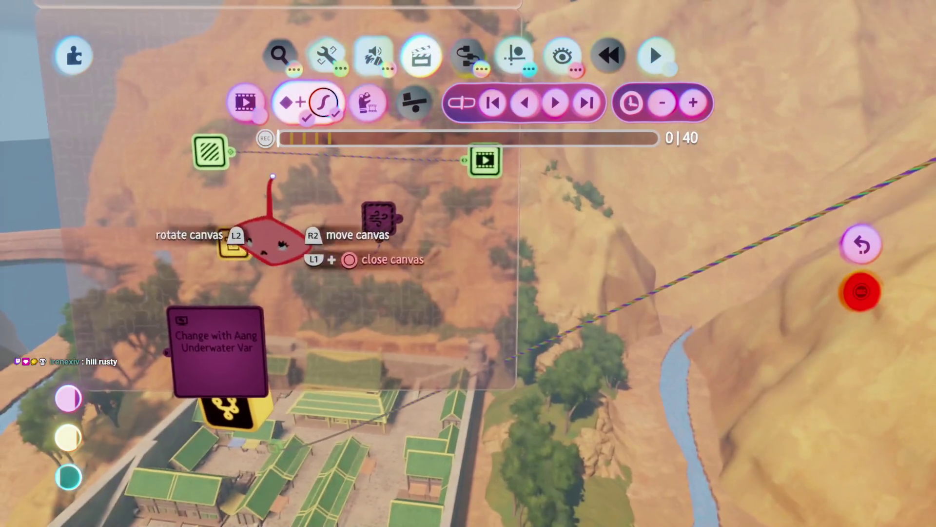
{"action": "left_click", "coordinate": [455, 246]}
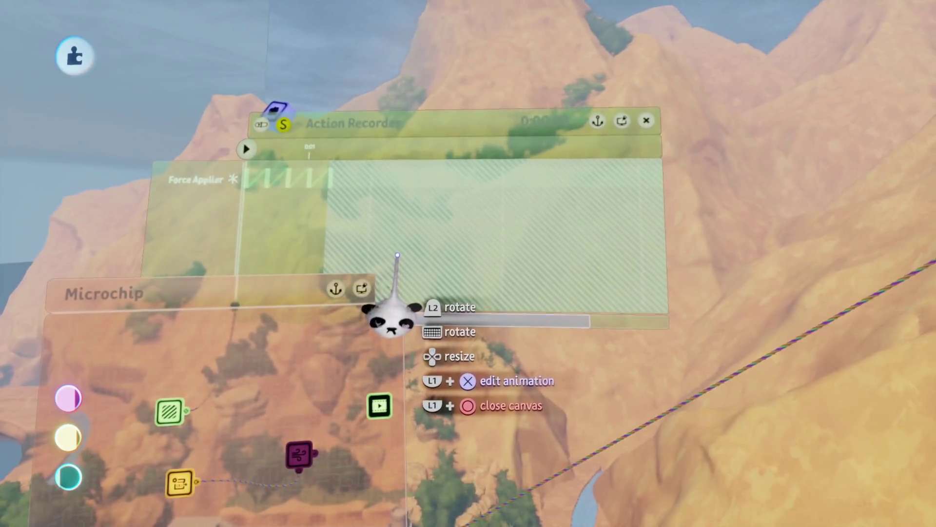
{"action": "mouse_move", "coordinate": [397, 254]}
{"action": "left_mouse_down"}
{"action": "mouse_move", "coordinate": [391, 297]}
{"action": "mouse_move", "coordinate": [395, 273]}
{"action": "left_mouse_up"}
{"action": "key", "text": "Escape"}
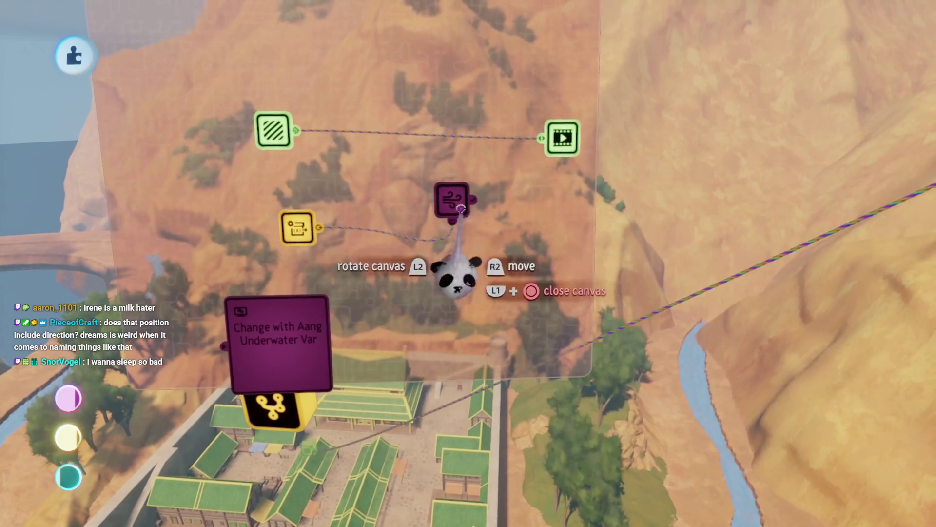
- Switch the Force Applier's Force Mode from push to Pull
{"action": "left_click", "coordinate": [457, 182]}
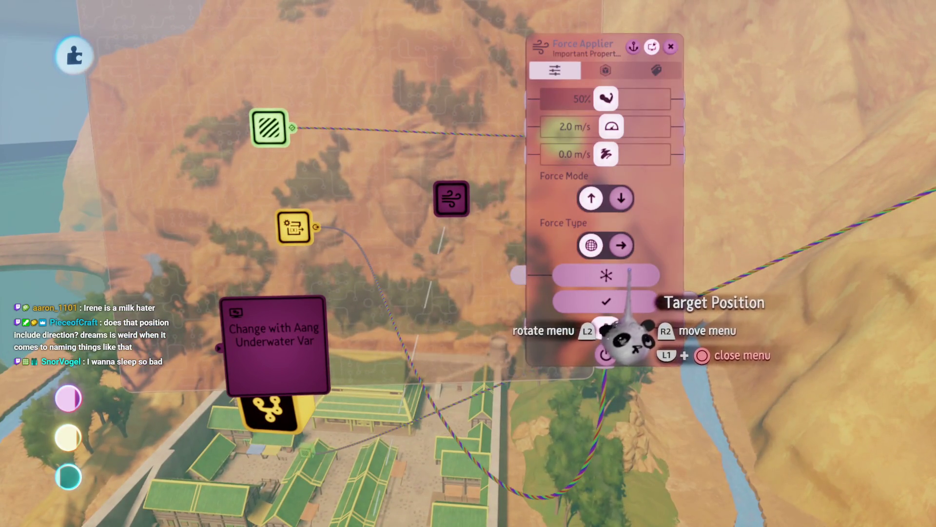
{"action": "mouse_move", "coordinate": [609, 337]}
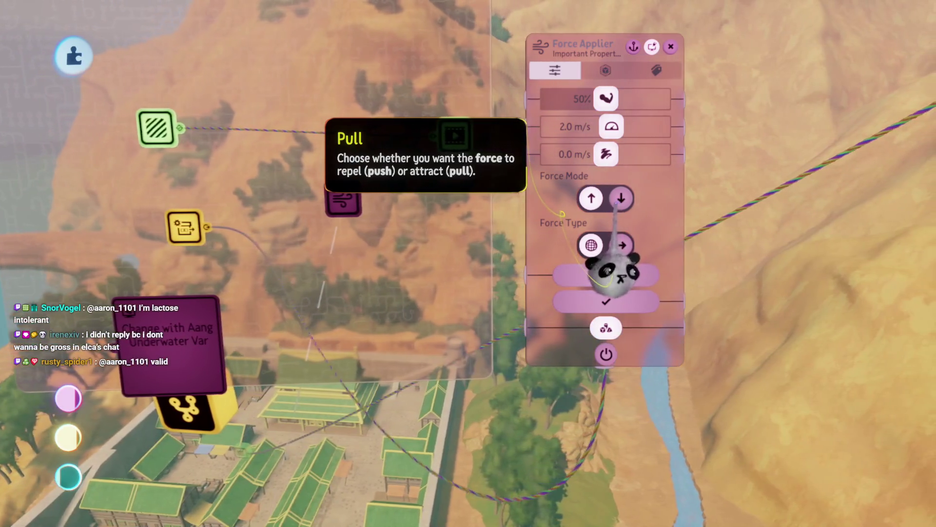
{"action": "left_click", "coordinate": [621, 198]}
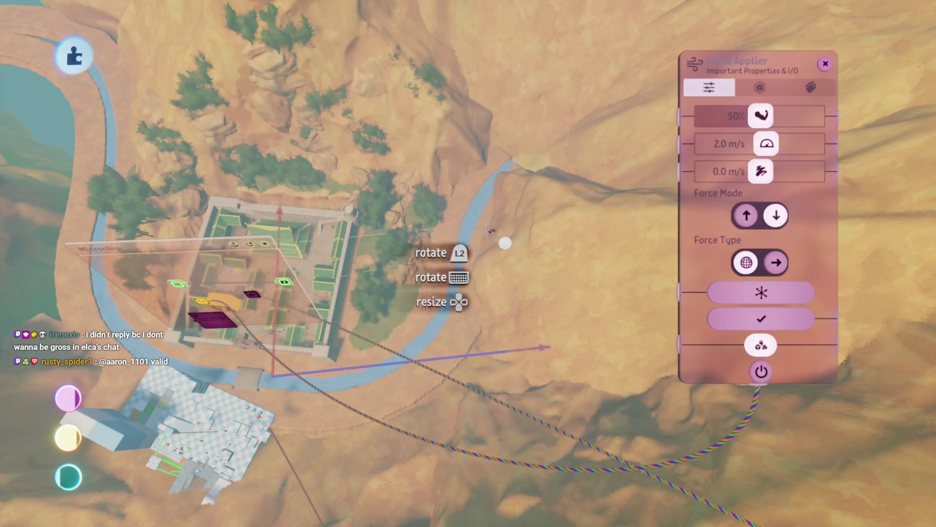
- Shorten the Force Applier's arrow and re-aim its tip across the fort
{"action": "left_click_drag", "start_coordinate": [449, 357], "coordinate": [369, 475]}
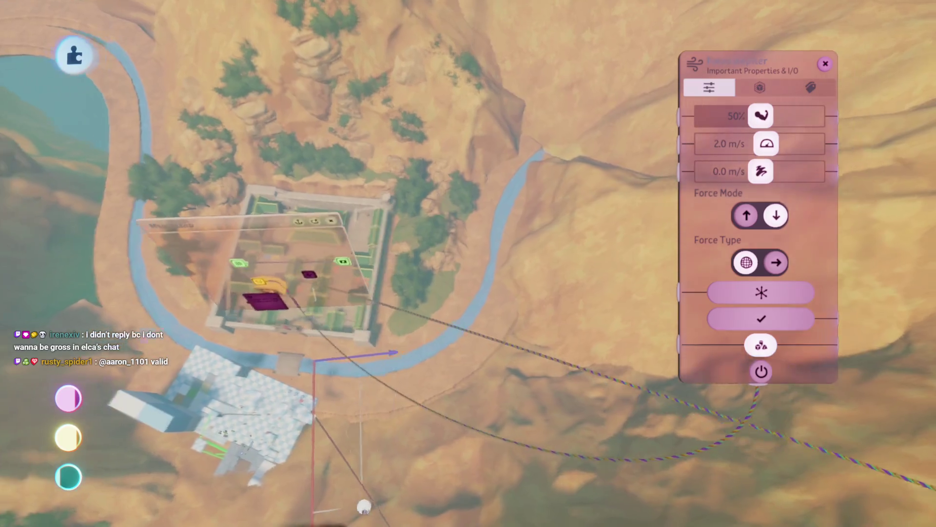
{"action": "mouse_move", "coordinate": [337, 503]}
{"action": "left_mouse_down"}
{"action": "mouse_move", "coordinate": [344, 471]}
{"action": "mouse_move", "coordinate": [299, 363]}
{"action": "mouse_move", "coordinate": [297, 444]}
{"action": "mouse_move", "coordinate": [274, 317]}
{"action": "left_mouse_up"}
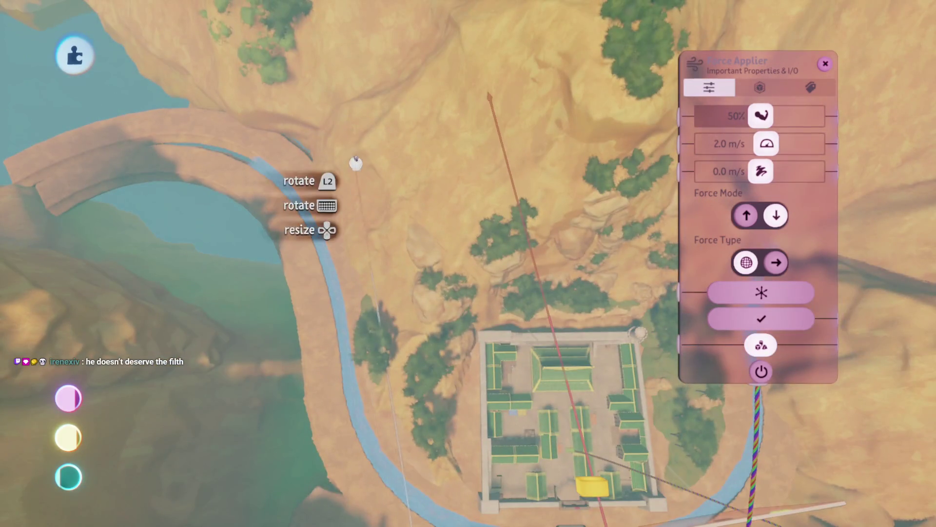
{"action": "mouse_move", "coordinate": [124, 151]}
{"action": "left_mouse_down"}
{"action": "mouse_move", "coordinate": [366, 307]}
{"action": "mouse_move", "coordinate": [359, 339]}
{"action": "mouse_move", "coordinate": [376, 383]}
{"action": "mouse_move", "coordinate": [424, 401]}
{"action": "mouse_move", "coordinate": [466, 311]}
{"action": "mouse_move", "coordinate": [507, 294]}
{"action": "mouse_move", "coordinate": [487, 282]}
{"action": "mouse_move", "coordinate": [482, 294]}
{"action": "left_mouse_up"}
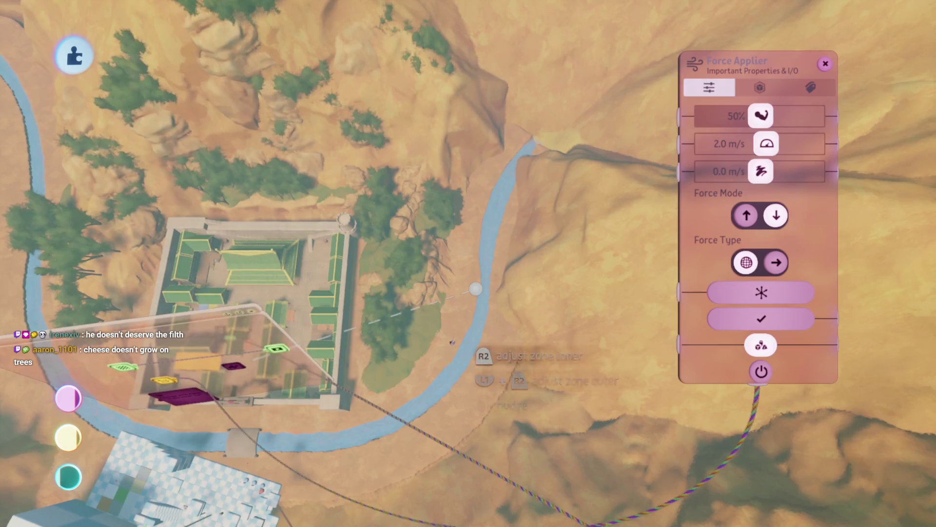
{"action": "left_click_drag", "start_coordinate": [476, 288], "coordinate": [476, 291]}
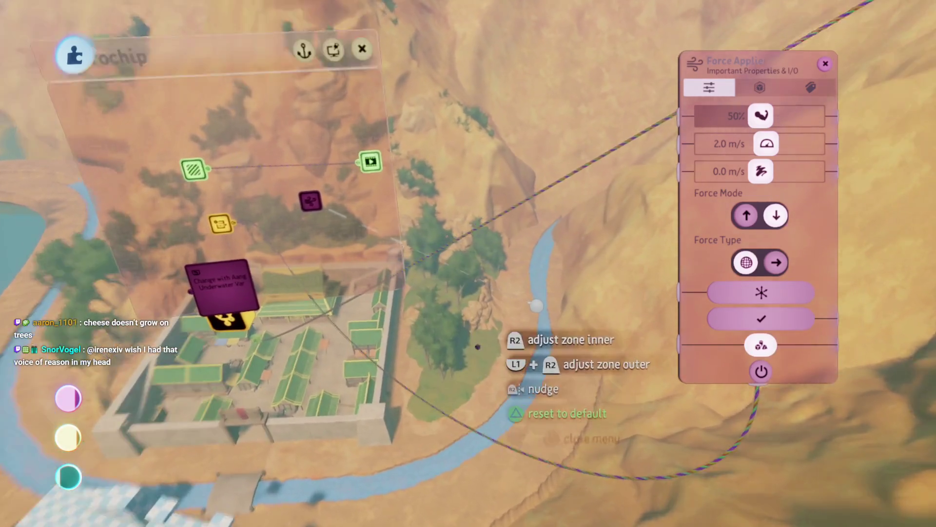
{"action": "key", "text": "Escape"}
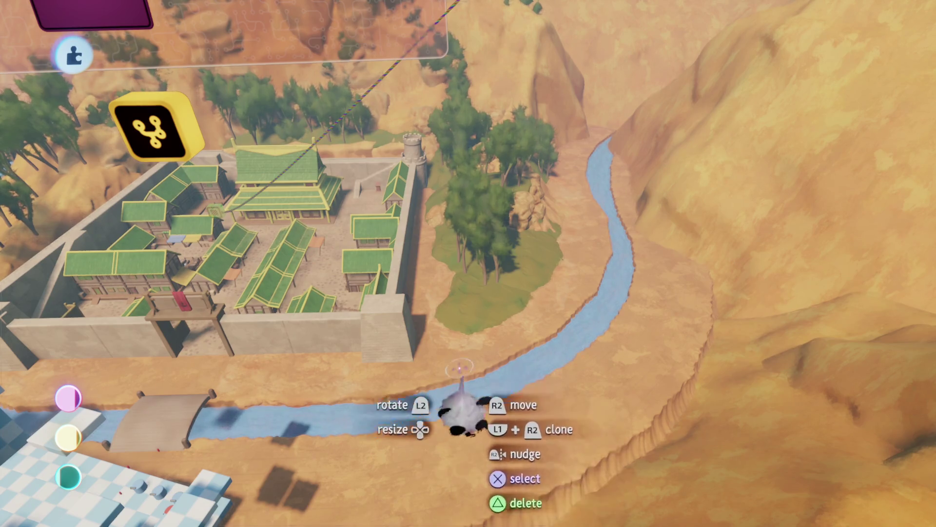
- Zoom back to the microchip above the fort and bring up the creation tools
{"action": "scroll", "coordinate": [523, 380], "scroll_direction": "up", "scroll_amount": 5}
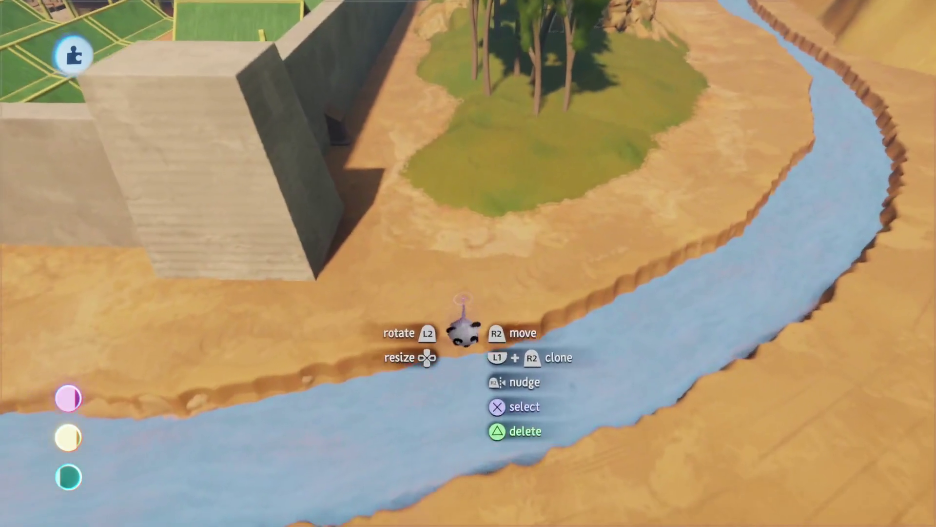
{"action": "scroll", "coordinate": [463, 331], "scroll_direction": "down", "scroll_amount": 3}
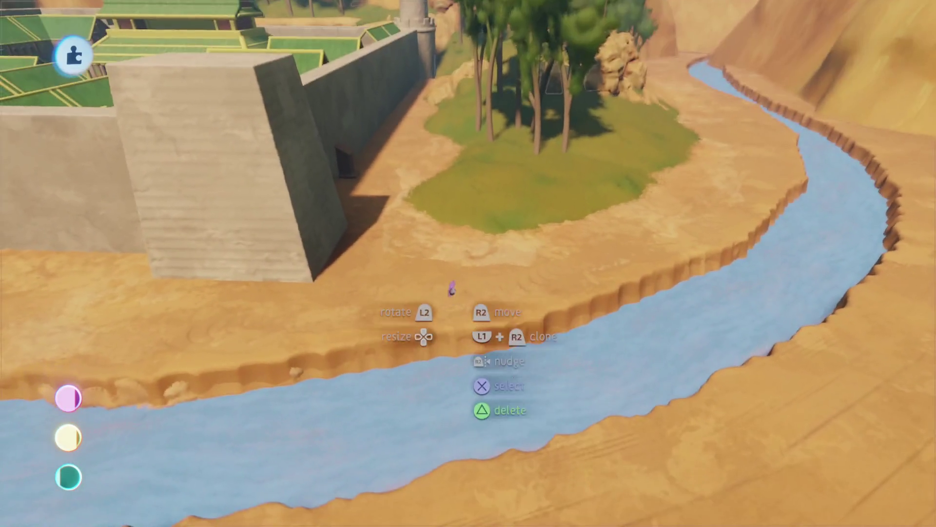
{"action": "key", "text": "Escape"}
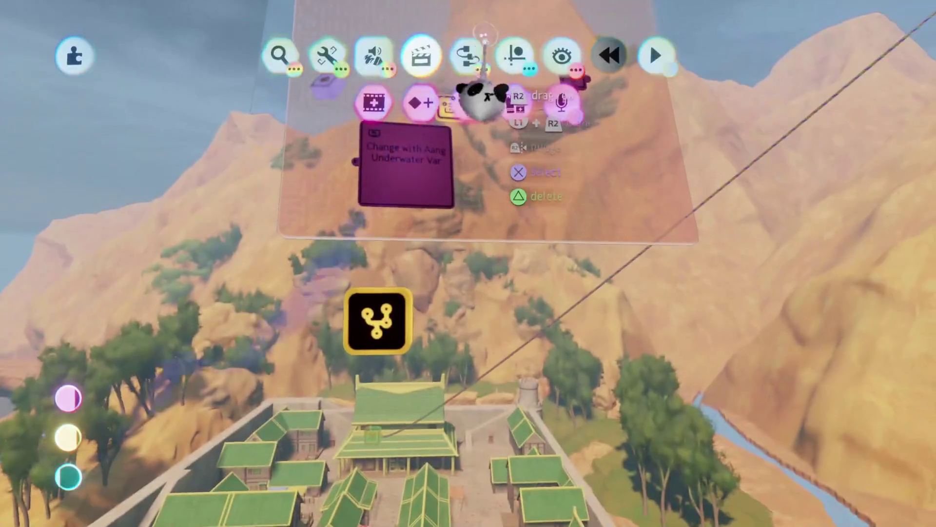
- Place a Camera Pointer beside the fort below the microchip (1.0 zoom, 84°, 295°, 100%)
{"action": "left_click", "coordinate": [482, 48]}
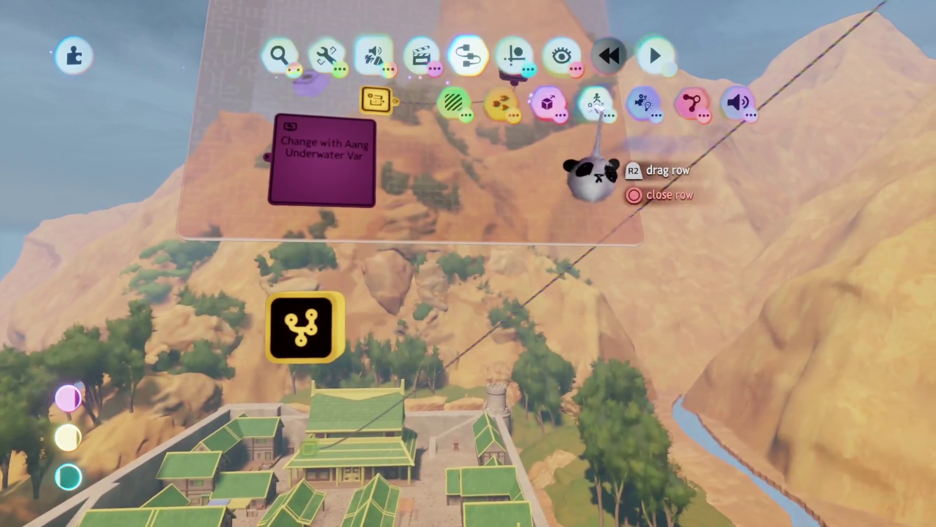
{"action": "left_click", "coordinate": [643, 105]}
{"action": "left_click", "coordinate": [548, 101]}
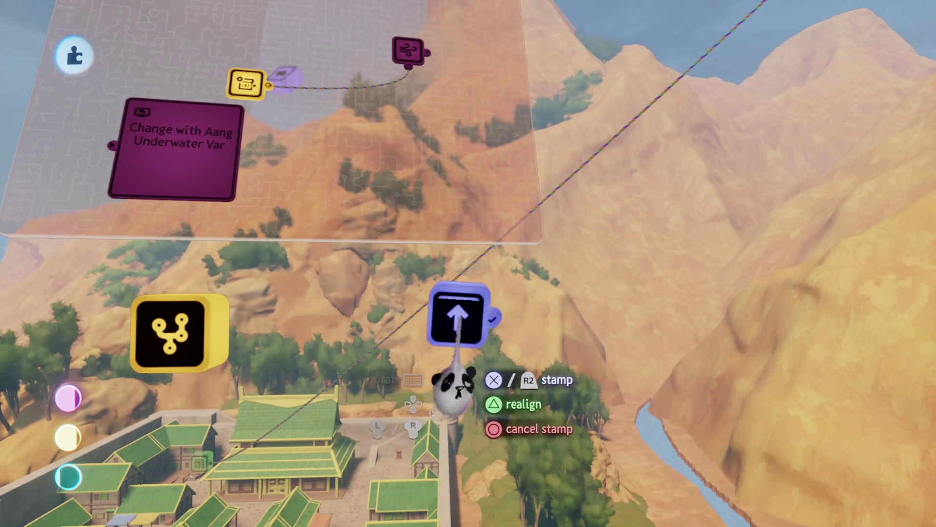
{"action": "left_click", "coordinate": [451, 388]}
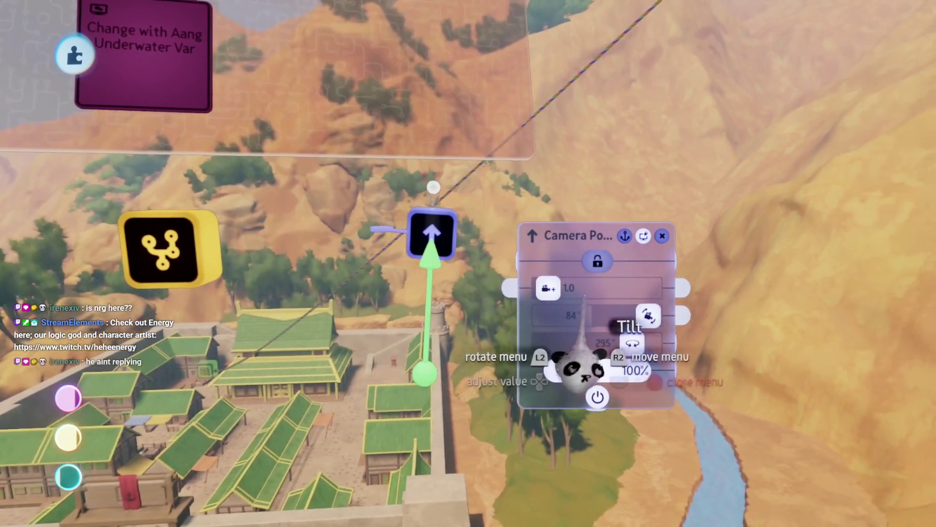
{"action": "key", "text": "Escape"}
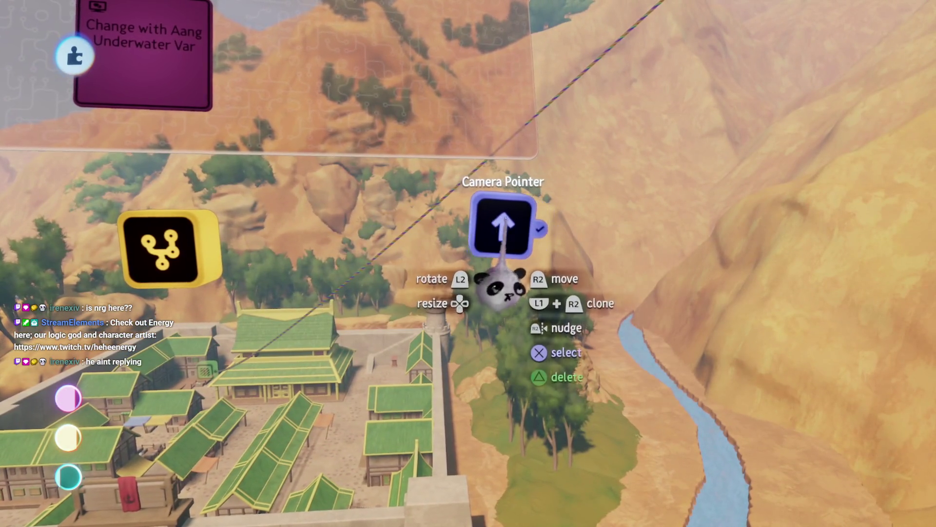
{"action": "key", "text": "s"}
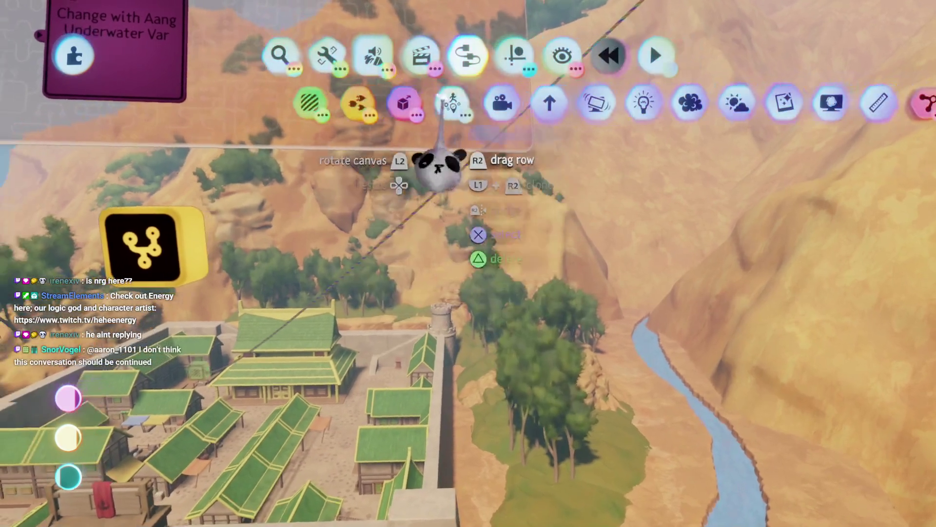
- Stamp a Laser Scope by the fort wall, check its 0.0 m hit outputs, and reopen Sensors
{"action": "left_click", "coordinate": [313, 100]}
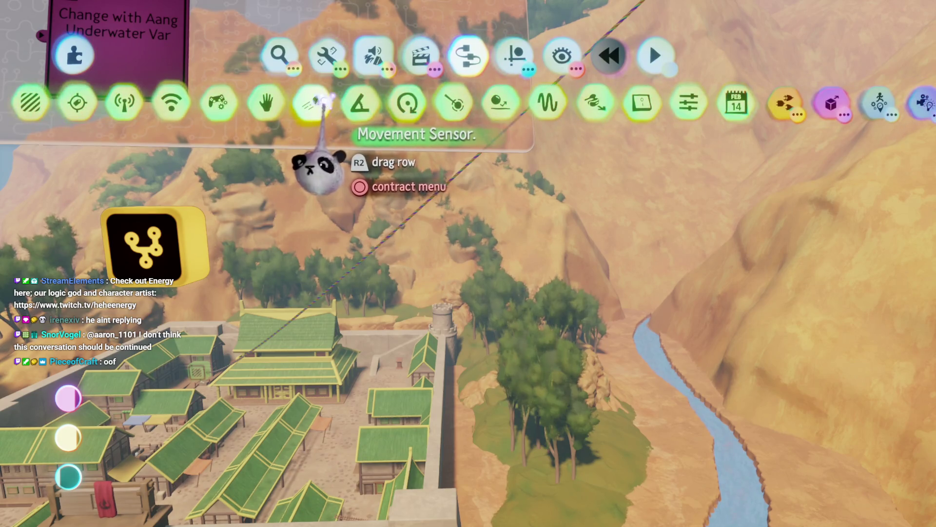
{"action": "left_click", "coordinate": [454, 105]}
{"action": "left_click", "coordinate": [469, 348]}
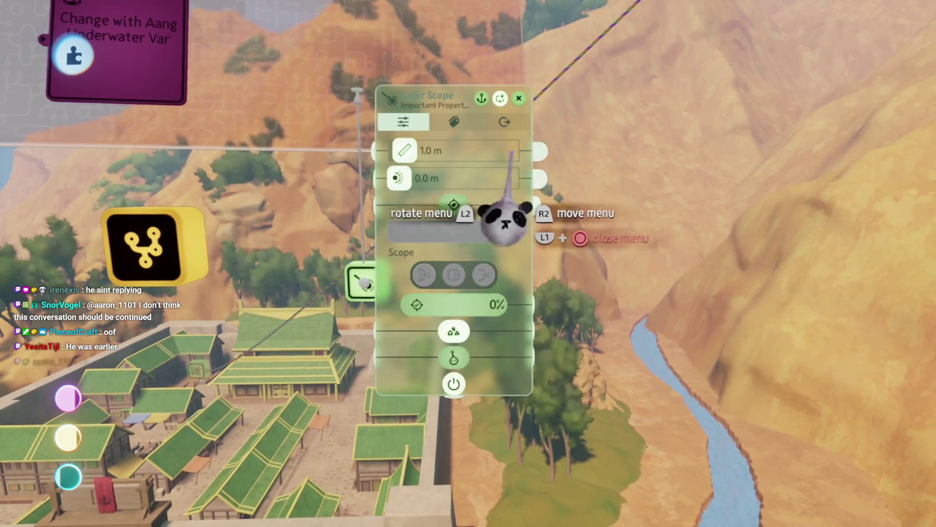
{"action": "left_click", "coordinate": [501, 121]}
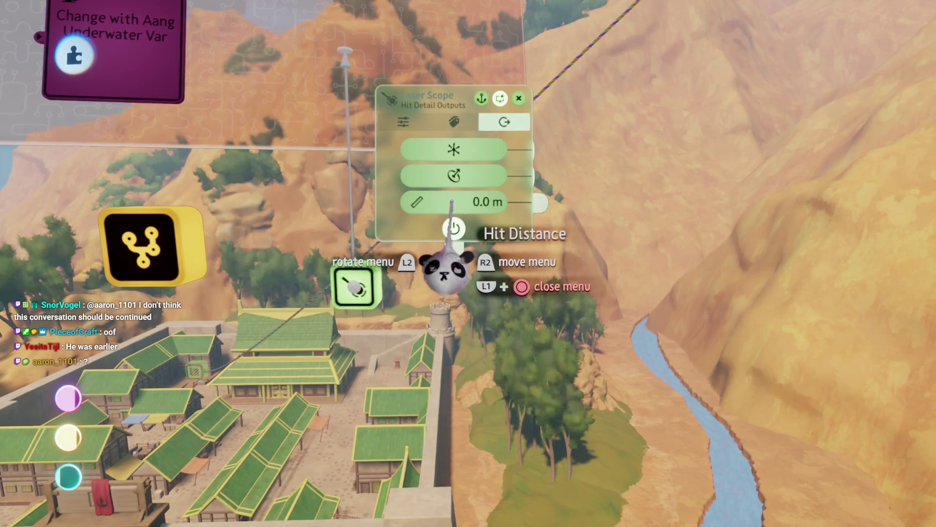
{"action": "mouse_move", "coordinate": [458, 176]}
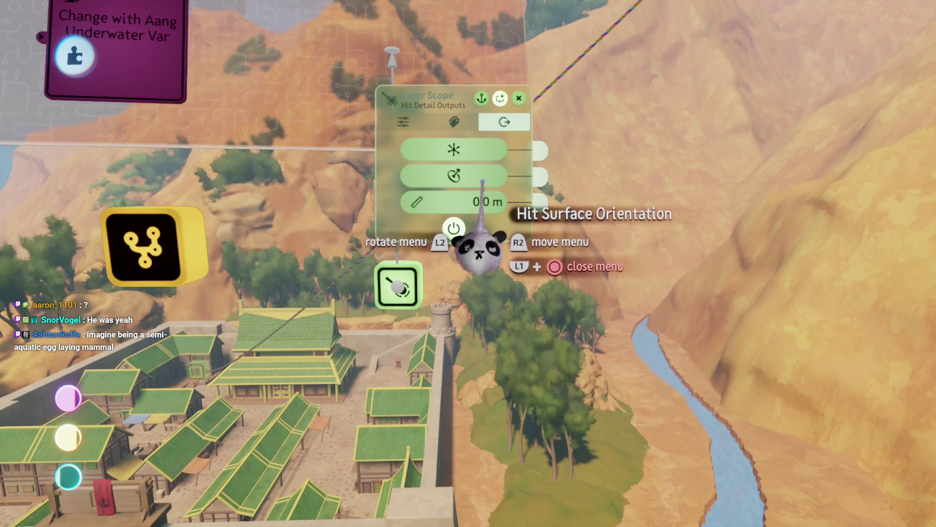
{"action": "mouse_move", "coordinate": [476, 202]}
{"action": "key", "text": "Escape"}
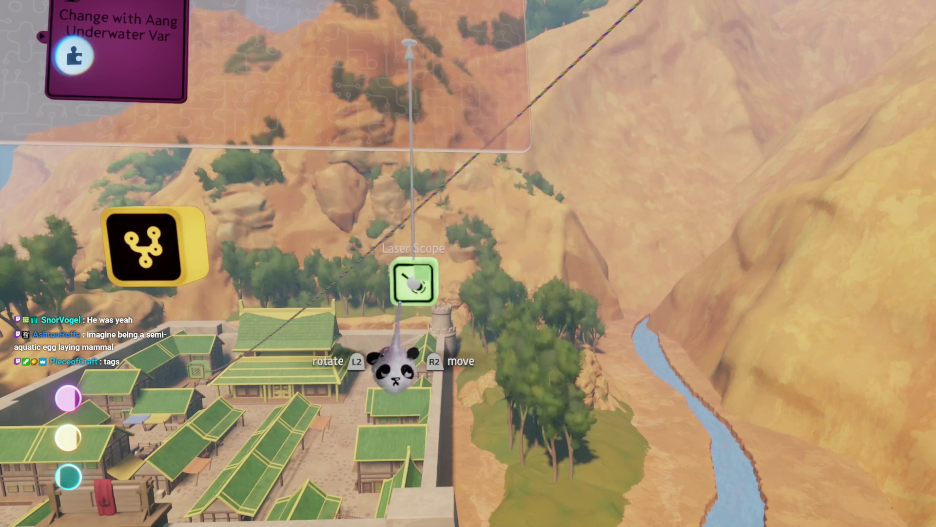
{"action": "key", "text": "Tab"}
{"action": "left_click_drag", "start_coordinate": [388, 126], "coordinate": [512, 105]}
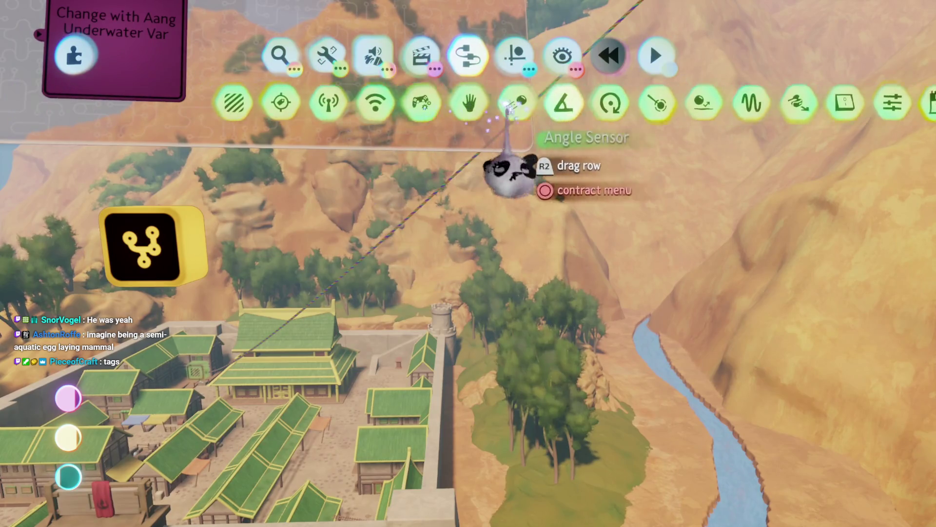